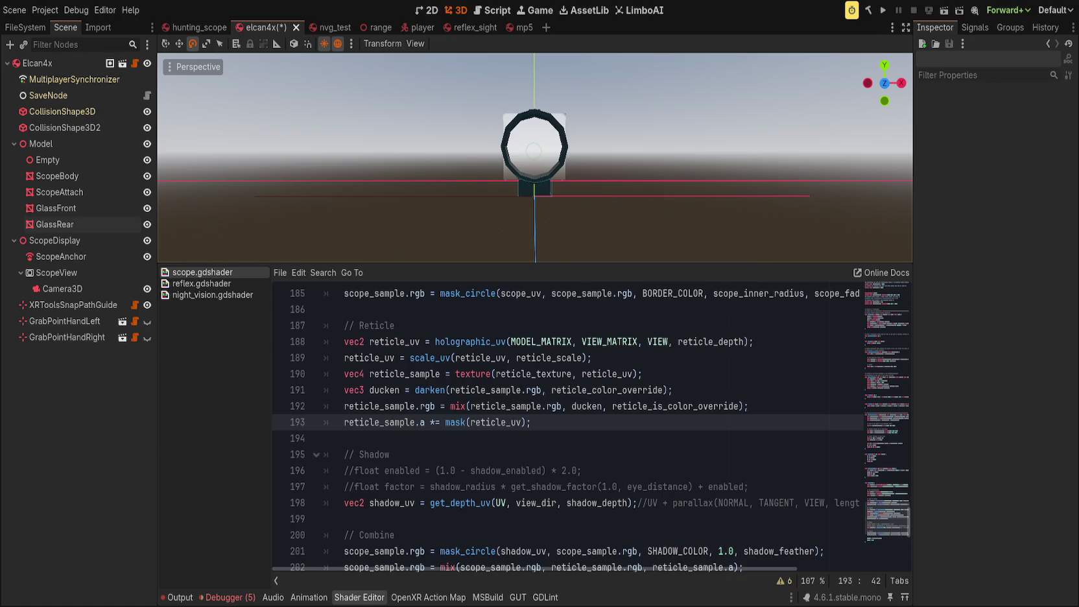
Step: Declare 'uniform float reticle_glow: hint_range(0.0, 24.0, 0.0) = 0.0;' on line 22, then save
scroll(543, 205, "up", 5)
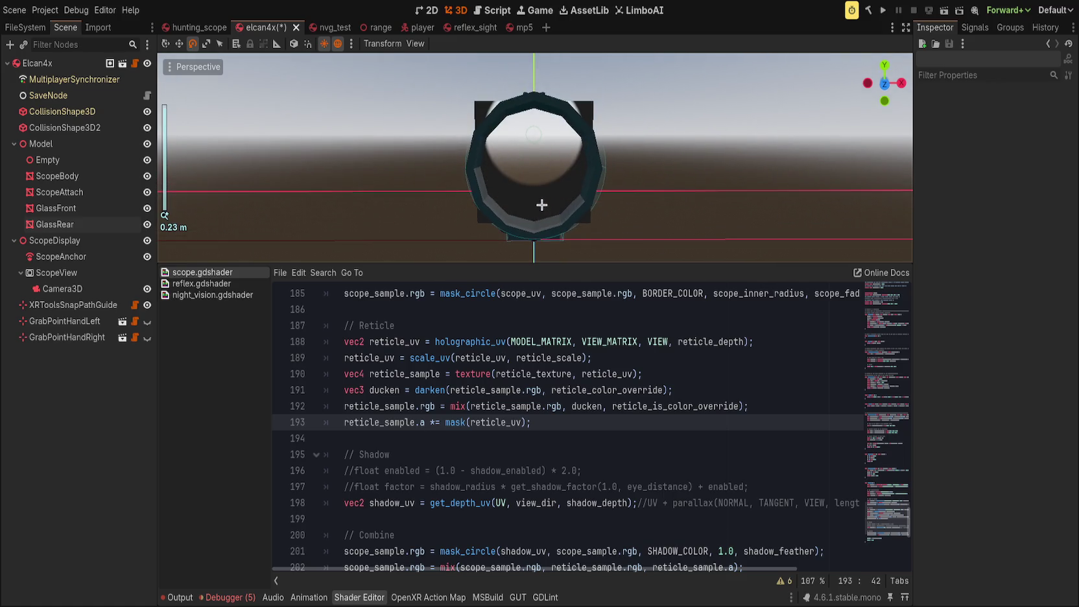
scroll(544, 207, "down", 2)
left_click(577, 406)
left_click(883, 451)
left_click(883, 292)
scroll(545, 373, "down", 5)
left_click(570, 397)
left_click(702, 379)
key("Return")
type("unis")
type("form")
key("BackSpace")
key("BackSpace")
key("BackSpace")
type("form float reticle_glow")
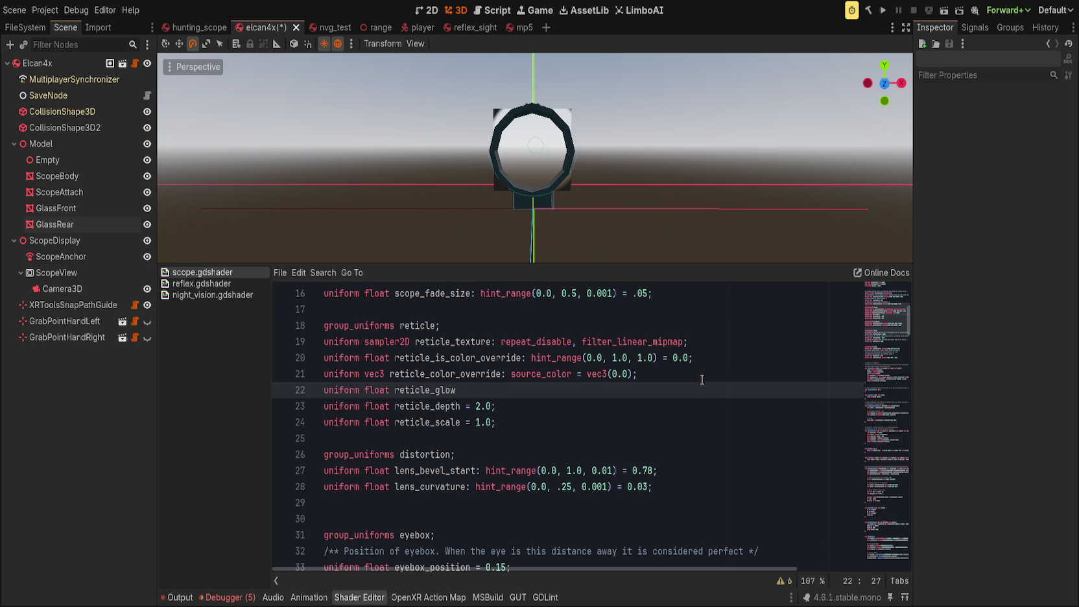
type(" =")
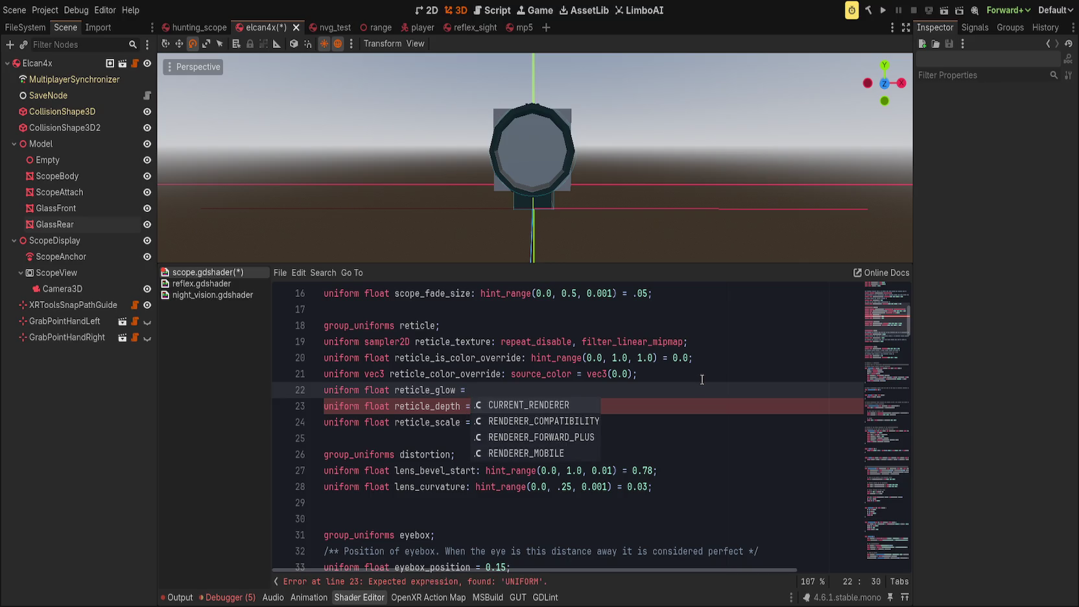
key("BackSpace")
key("BackSpace")
key("BackSpace")
type(": hint_ran")
type("ge(")
type("0.0, ")
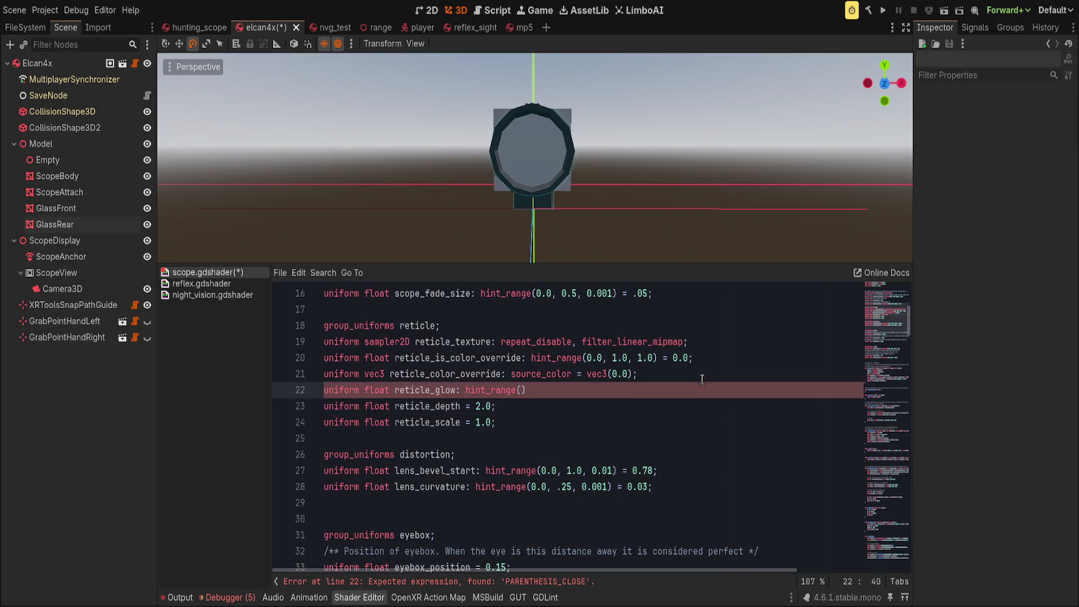
type("2")
type("4.0m")
type(" 0.")
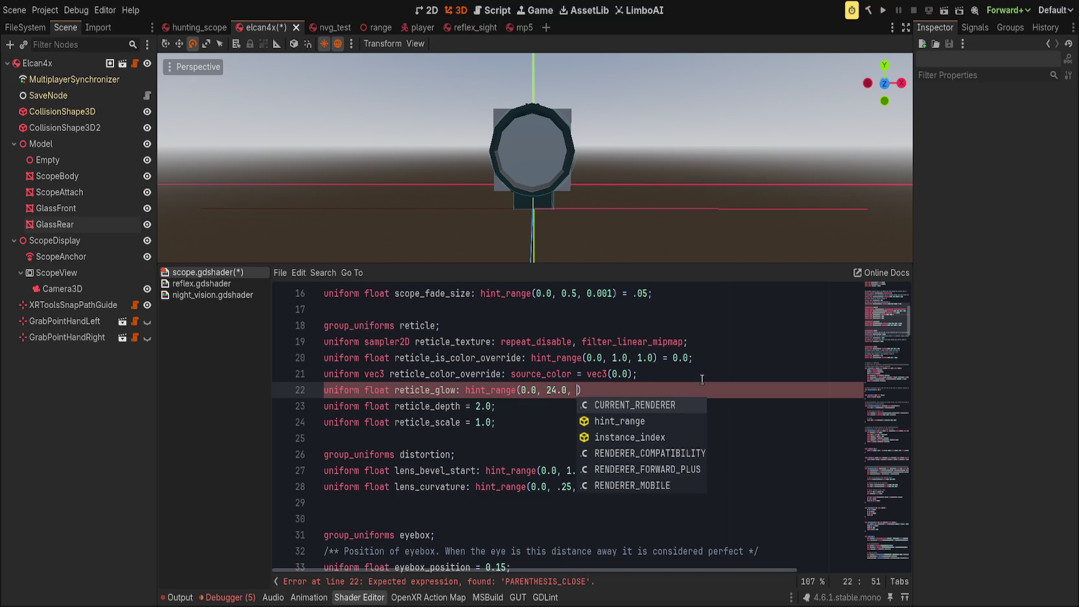
type("0) = 0")
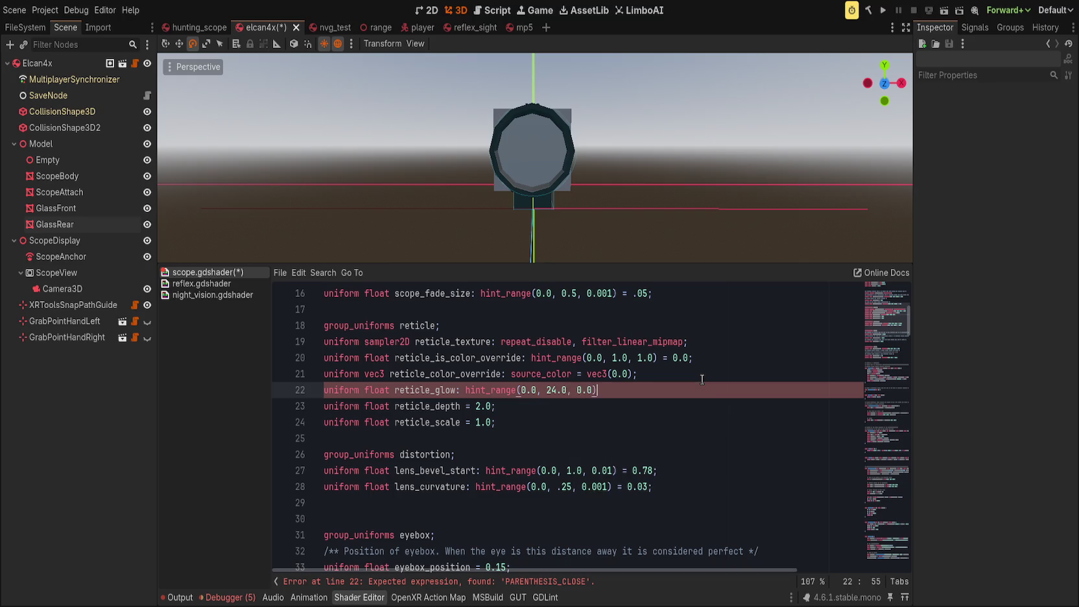
type(".0;")
key("ctrl+s")
left_click_drag(881, 335, 894, 529)
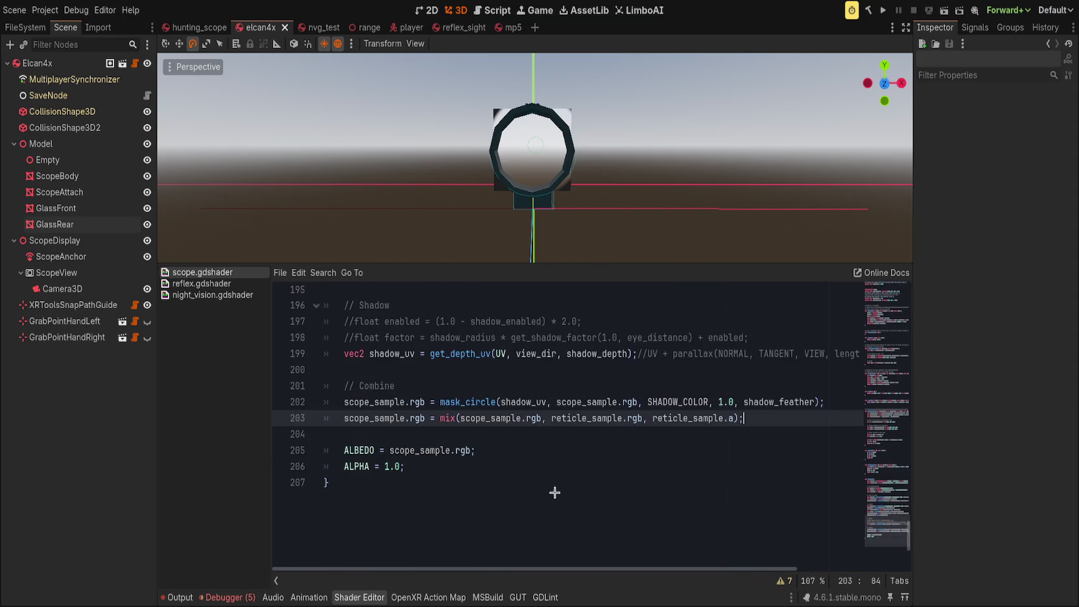
Step: Add 'EMISSION = reticle_sample.rgb * reticle_glow;' after ALPHA = 1.0 at the end of fragment()
left_click(570, 476)
key("Up")
key("End")
key("Return")
type("EMISSION =")
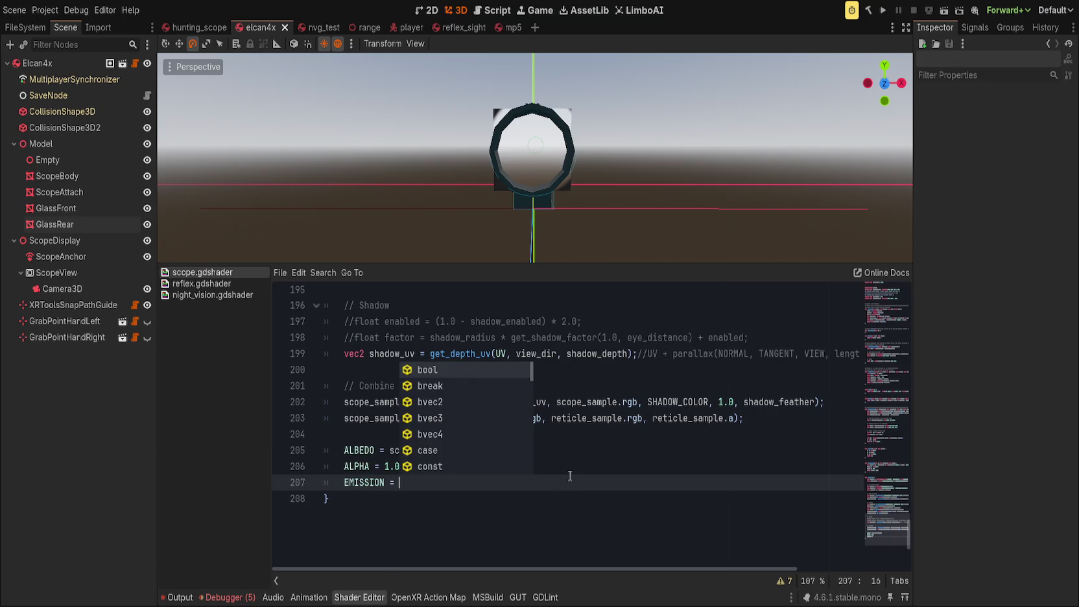
key("Escape")
type("reticle_")
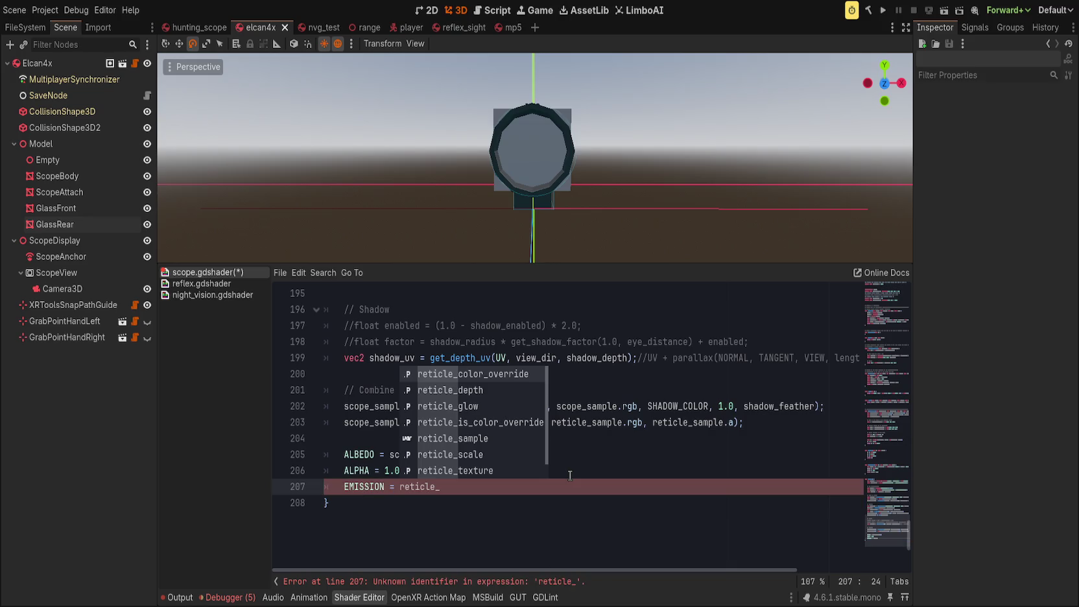
type("sample.rgb * ")
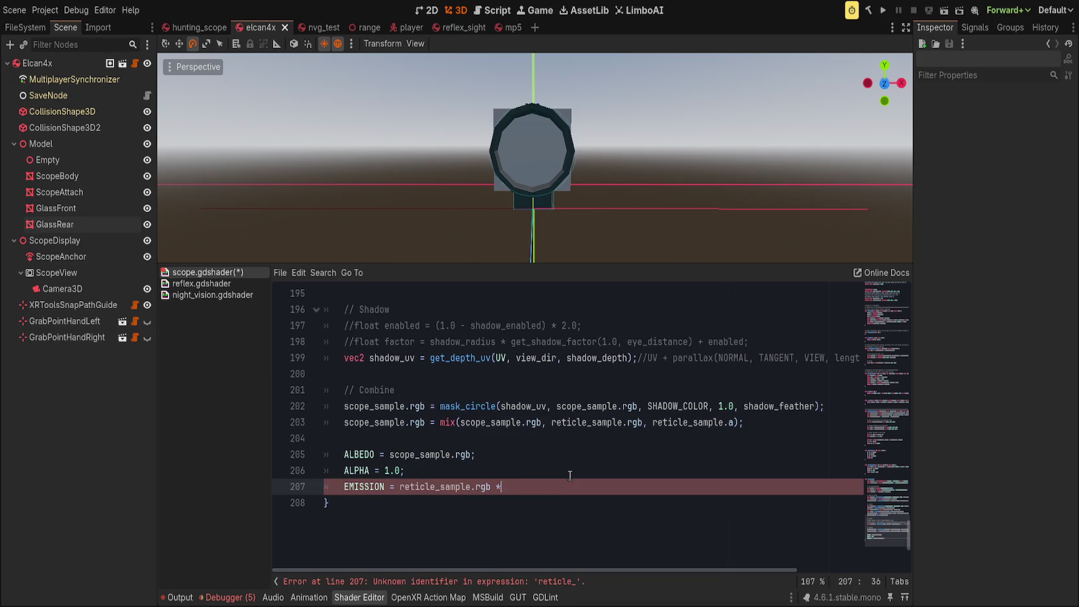
type("reticle_glow;")
left_click(131, 231)
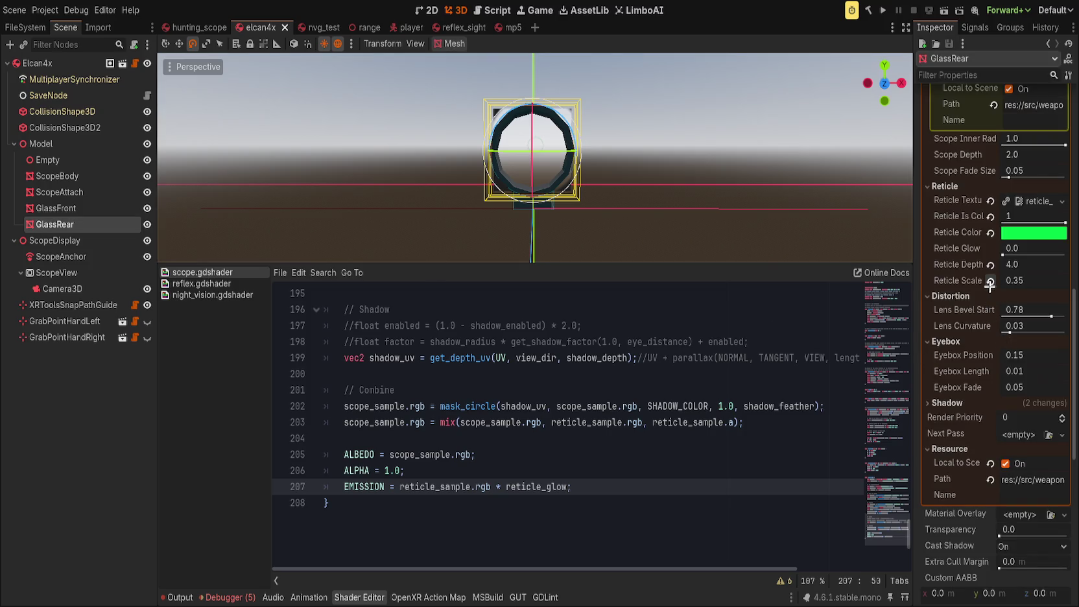
Step: Test GlassRear's Reticle Glow slider, save, and set Reticle Glow to about 5.3
mouse_move(1003, 254)
left_mouse_down()
mouse_move(1066, 255)
mouse_move(941, 255)
left_mouse_up()
left_click(592, 489)
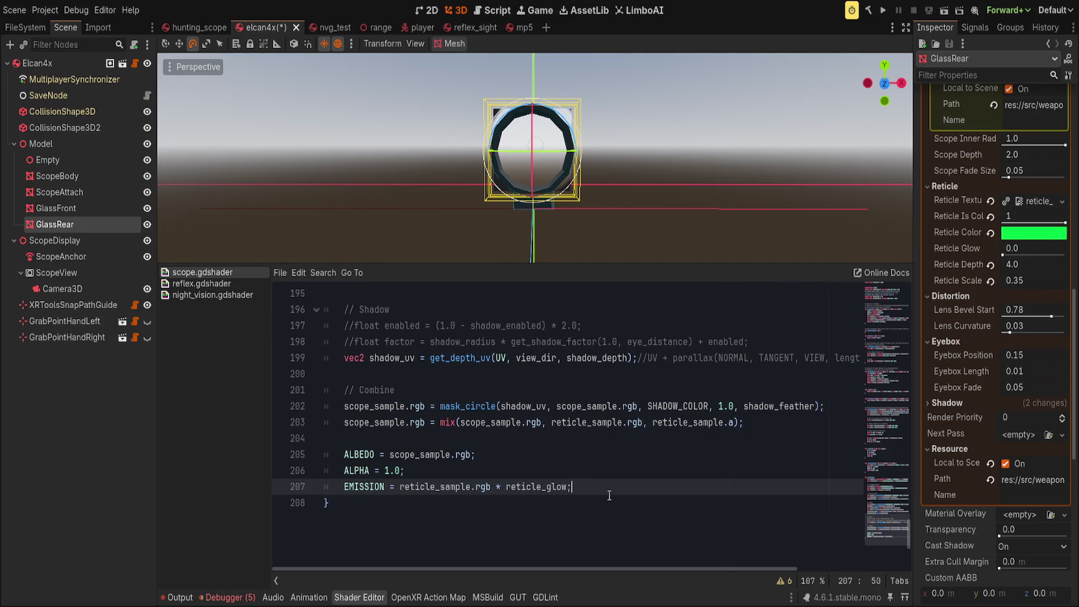
key("ctrl+s")
left_click(784, 581)
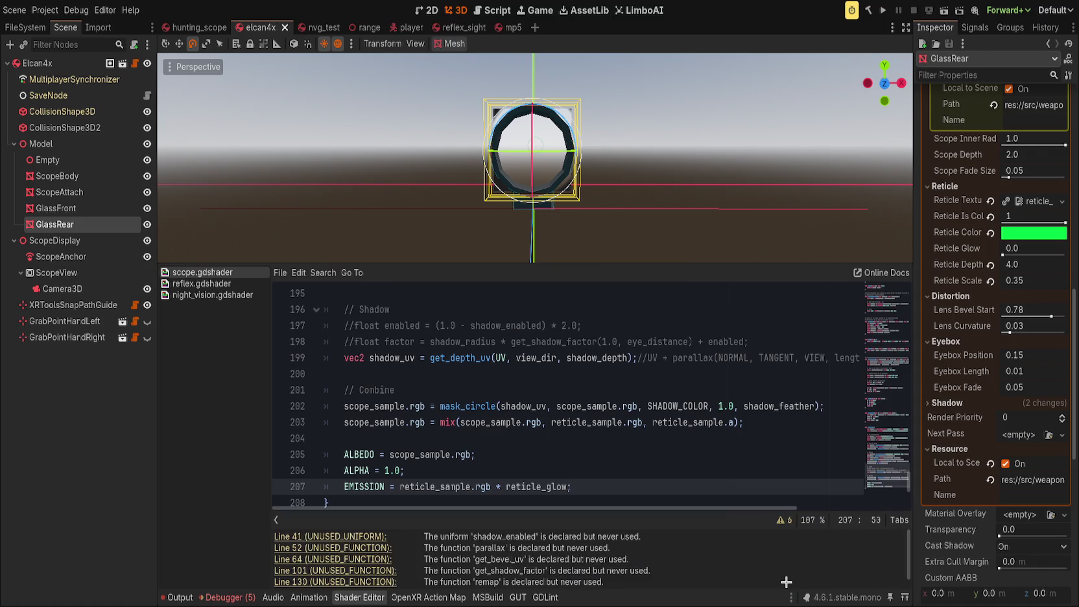
left_click(781, 520)
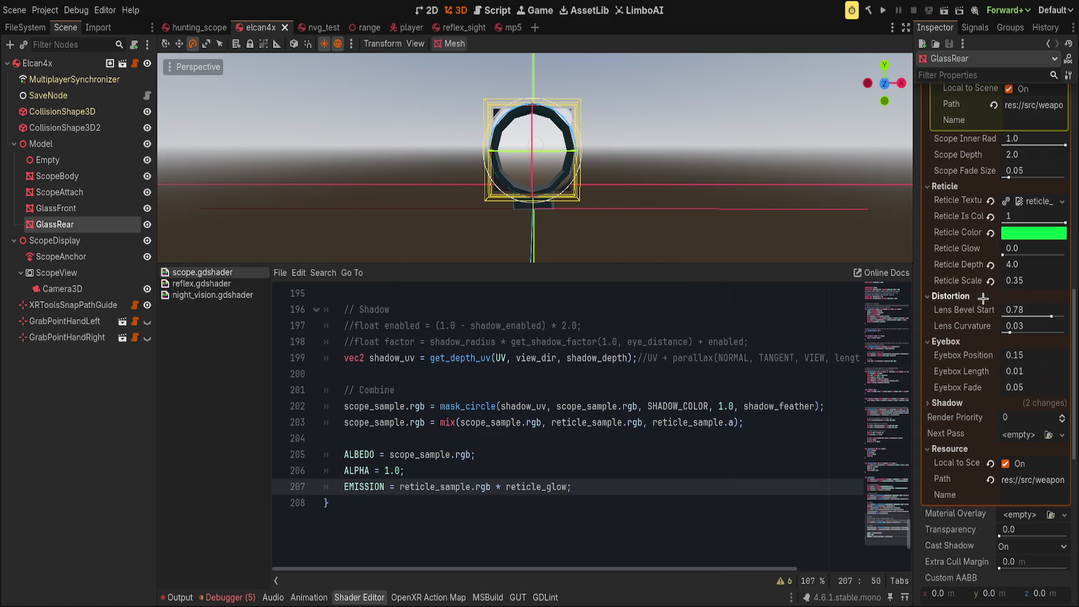
mouse_move(1003, 255)
left_mouse_down()
mouse_move(1064, 257)
mouse_move(1017, 257)
left_mouse_up()
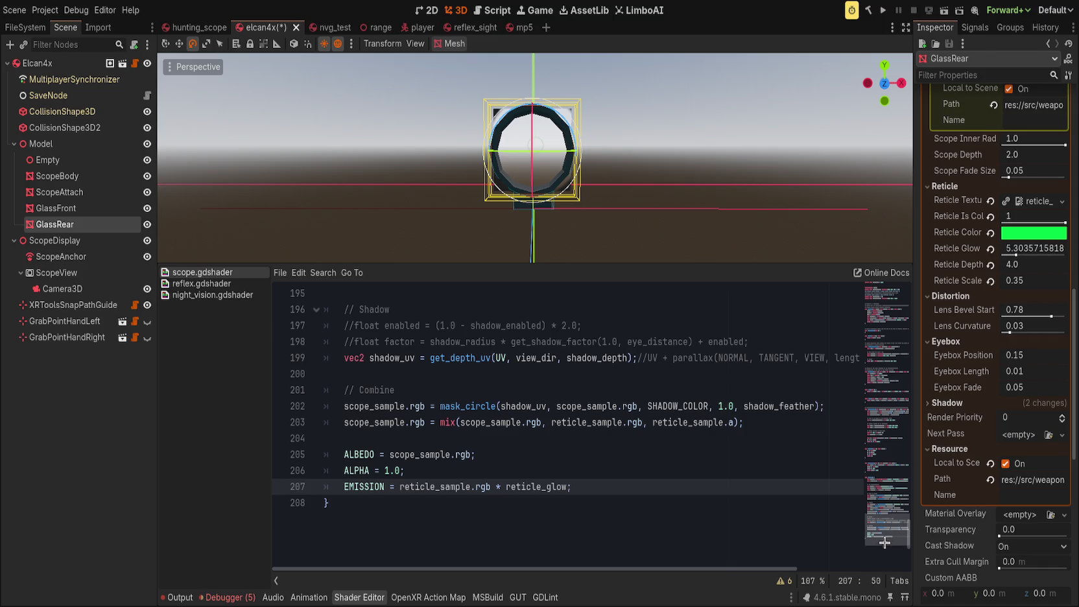
Step: Test a '* 10.0' constant on the emission line, then drop the multiplier entirely
left_click(889, 278)
left_click_drag(888, 292, 889, 316)
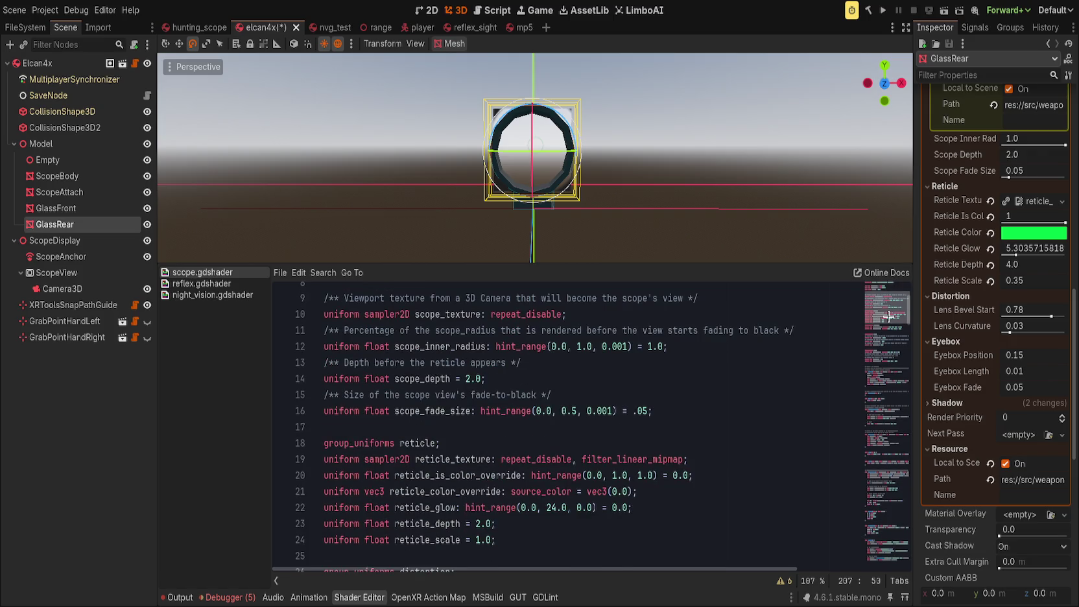
scroll(487, 437, "down", 4)
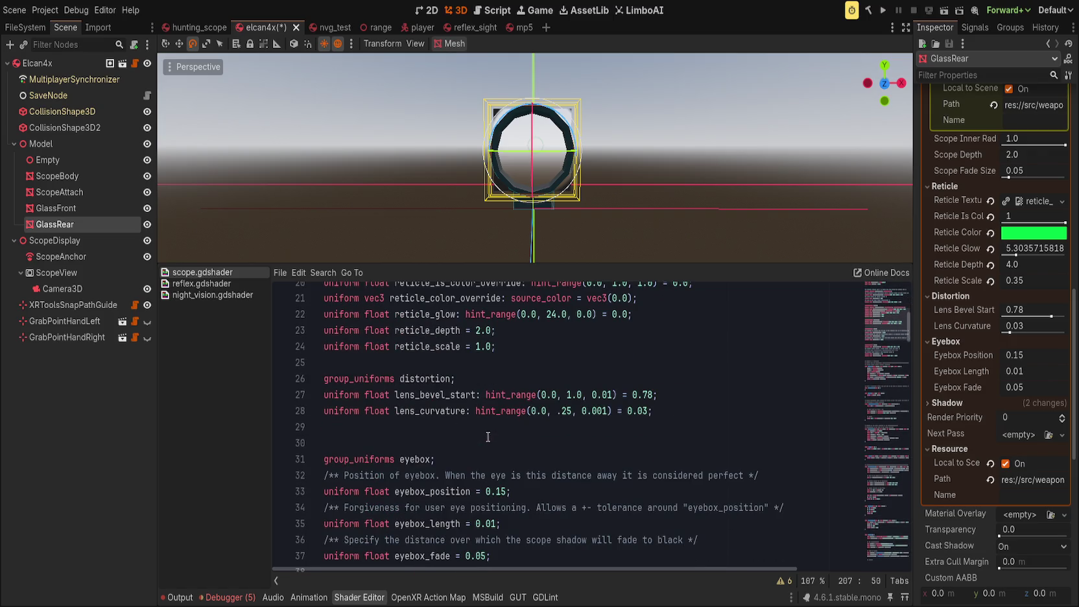
left_click(877, 530)
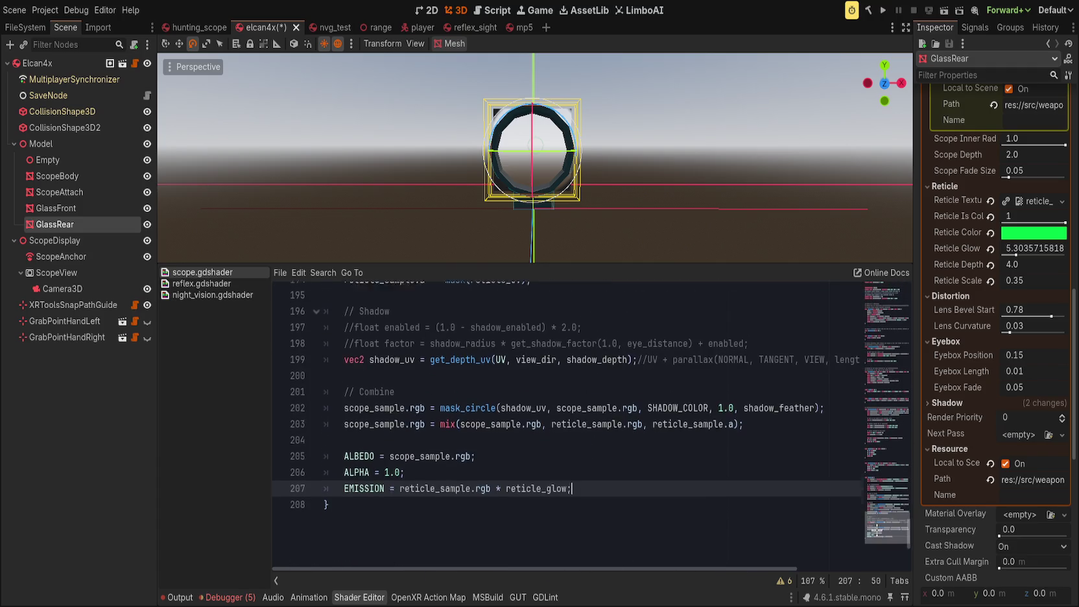
double_click(442, 483)
left_click(497, 483)
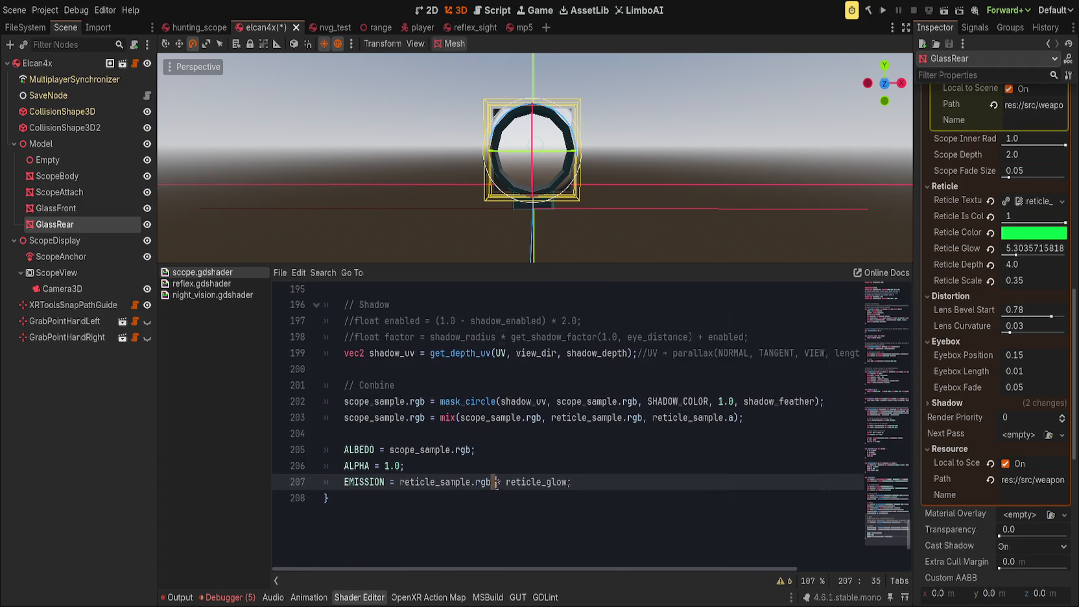
left_click_drag(496, 484, 568, 482)
type("* 10.0")
key("BackSpace")
key("BackSpace")
key("BackSpace")
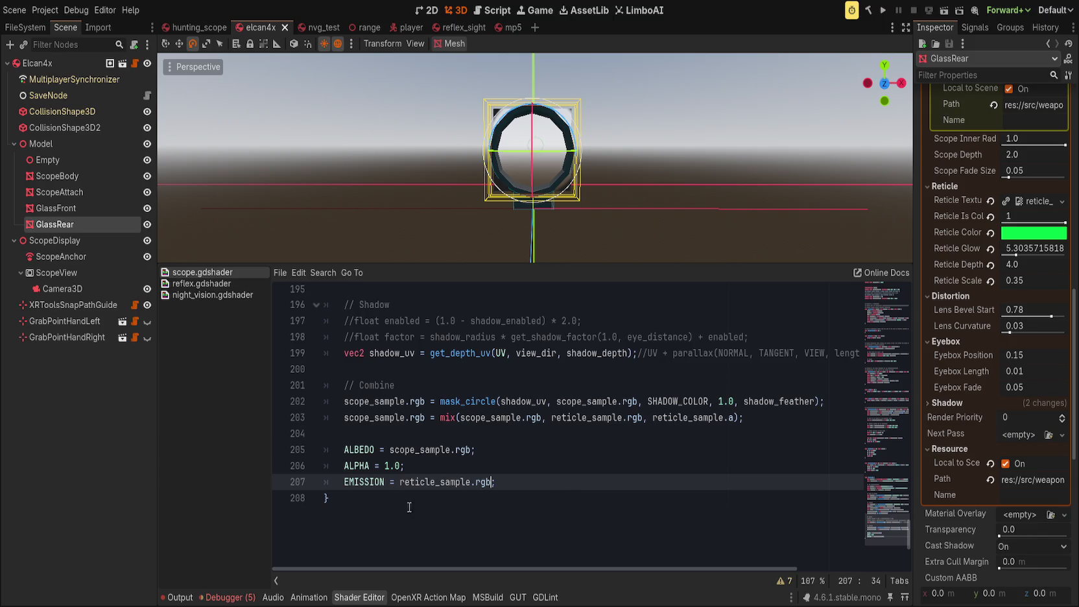
scroll(494, 481, "up", 1)
scroll(494, 481, "down", 1)
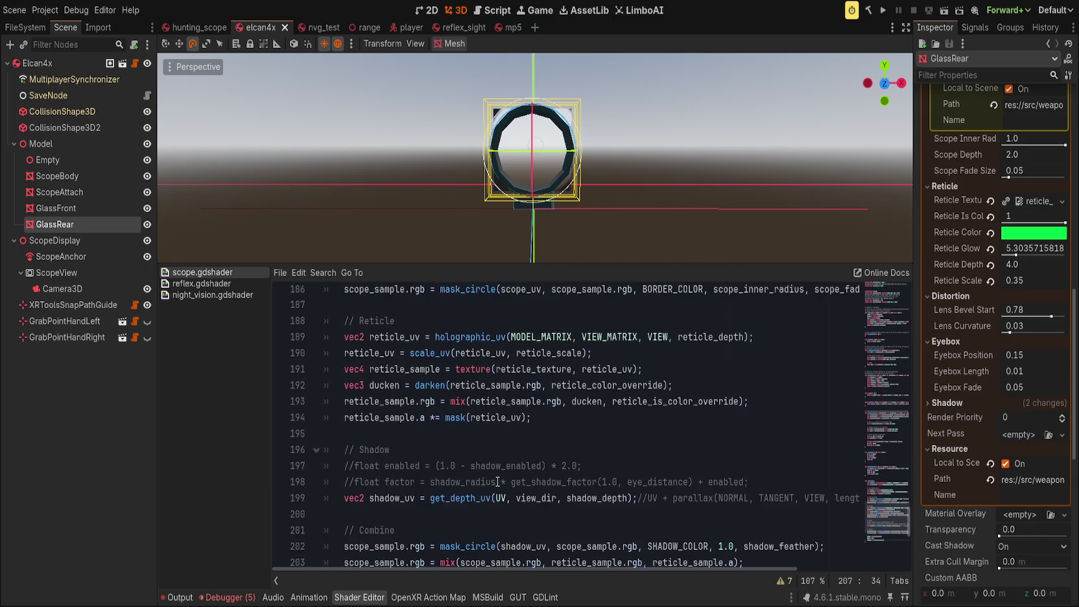
left_click(518, 480)
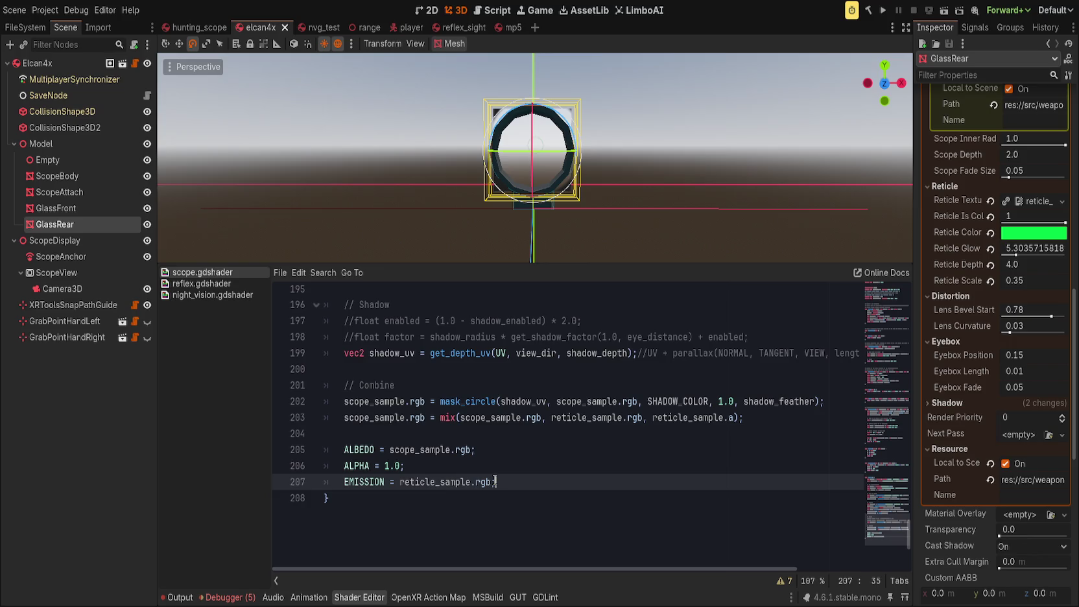
left_click(201, 283)
scroll(478, 440, "down", 2)
left_click_drag(496, 571, 588, 571)
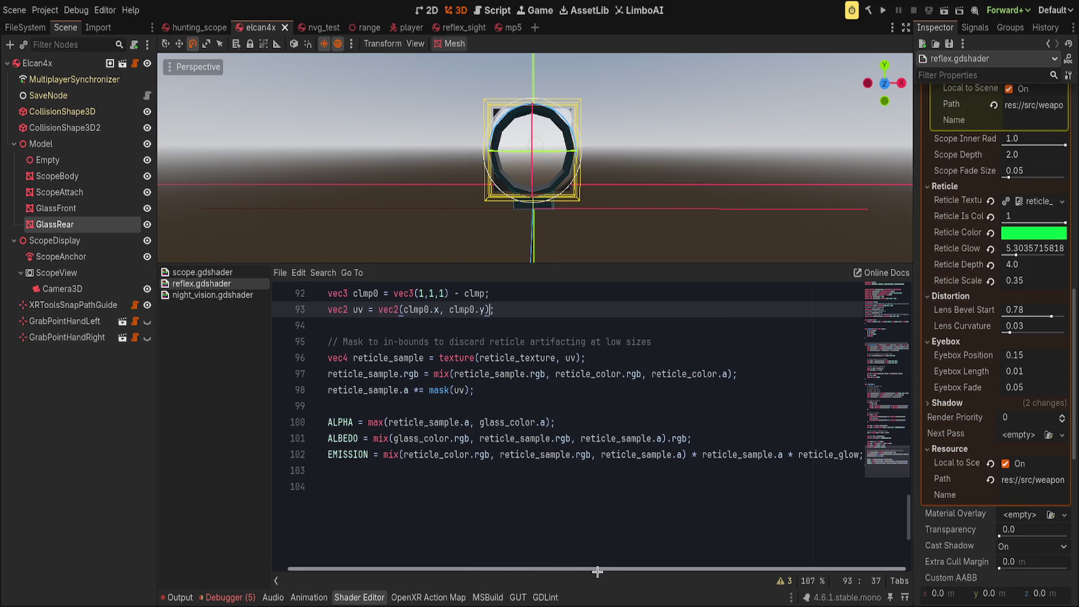
scroll(616, 568, "up", 1)
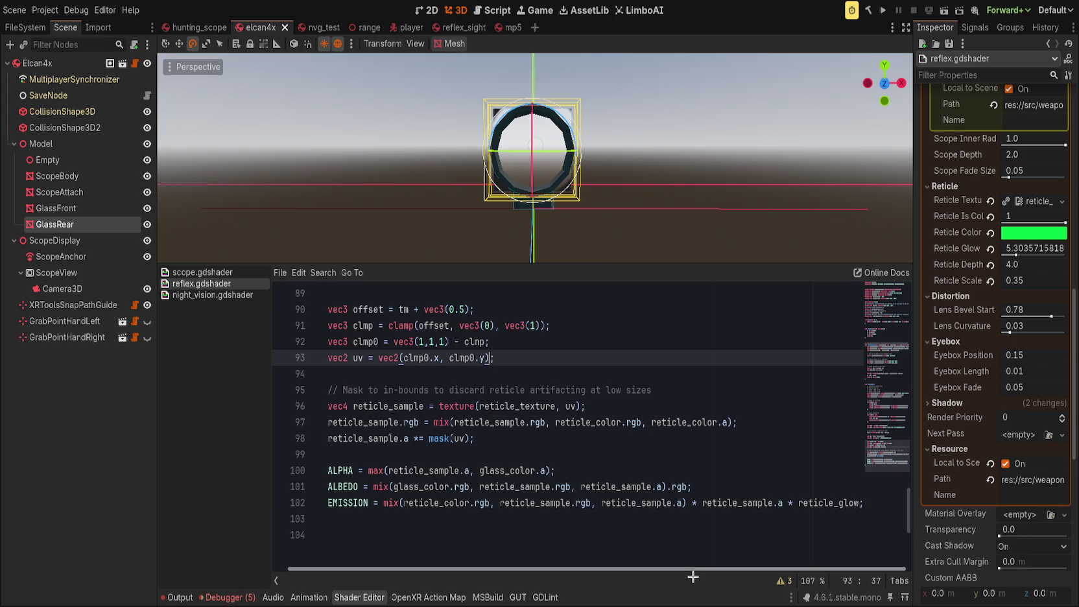
scroll(693, 576, "left", 1)
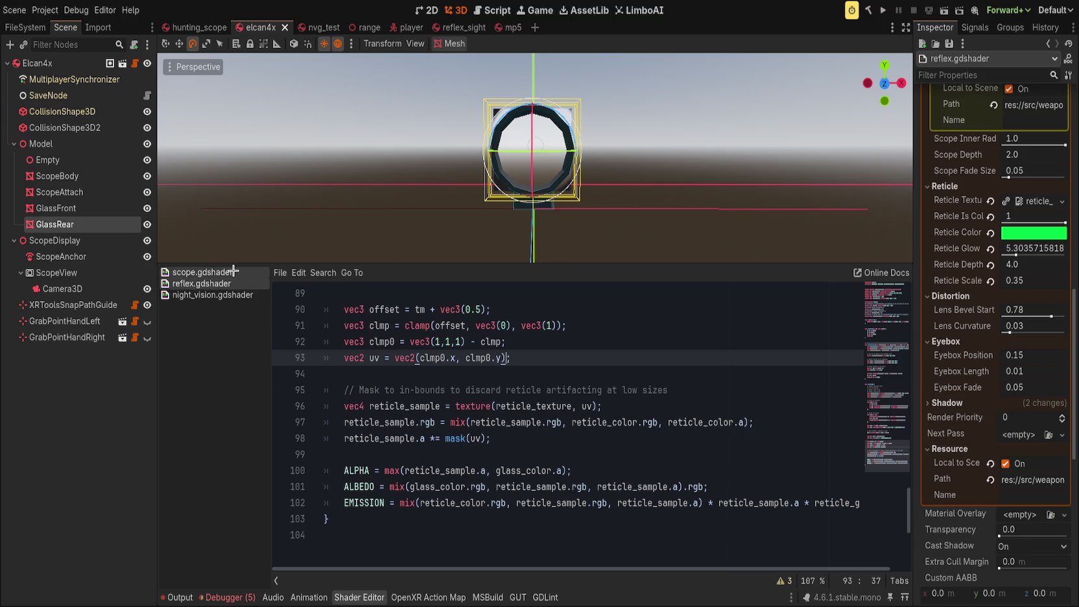
left_click(233, 272)
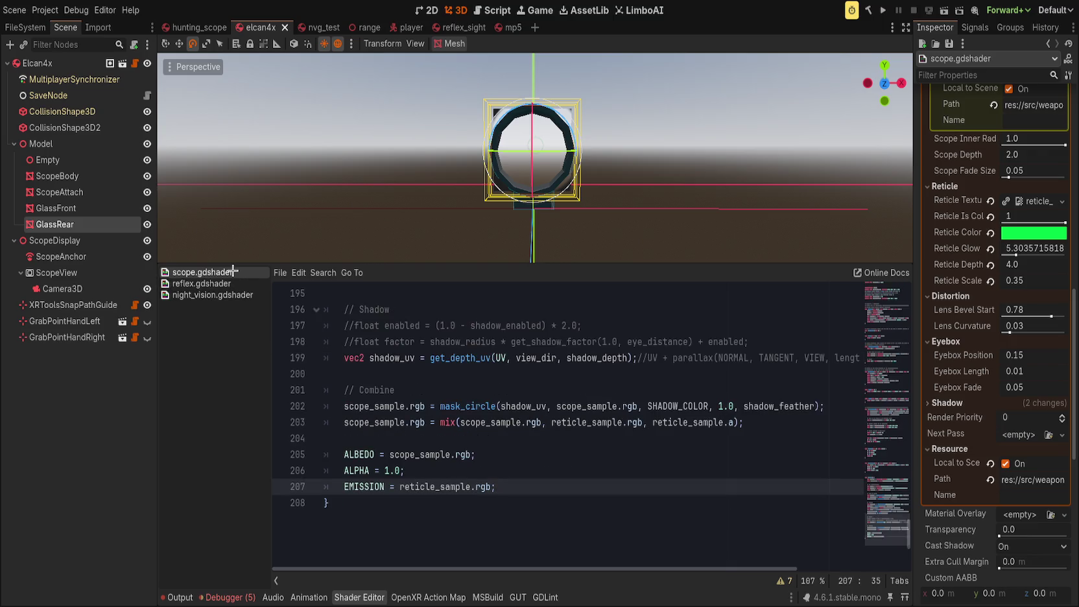
Step: Set EMISSION to mix(reticle_sample.rgb, reticle_color_override.rgb, reticle_sample.a) * reticle_glow and save
double_click(413, 486)
type("mix(reticle")
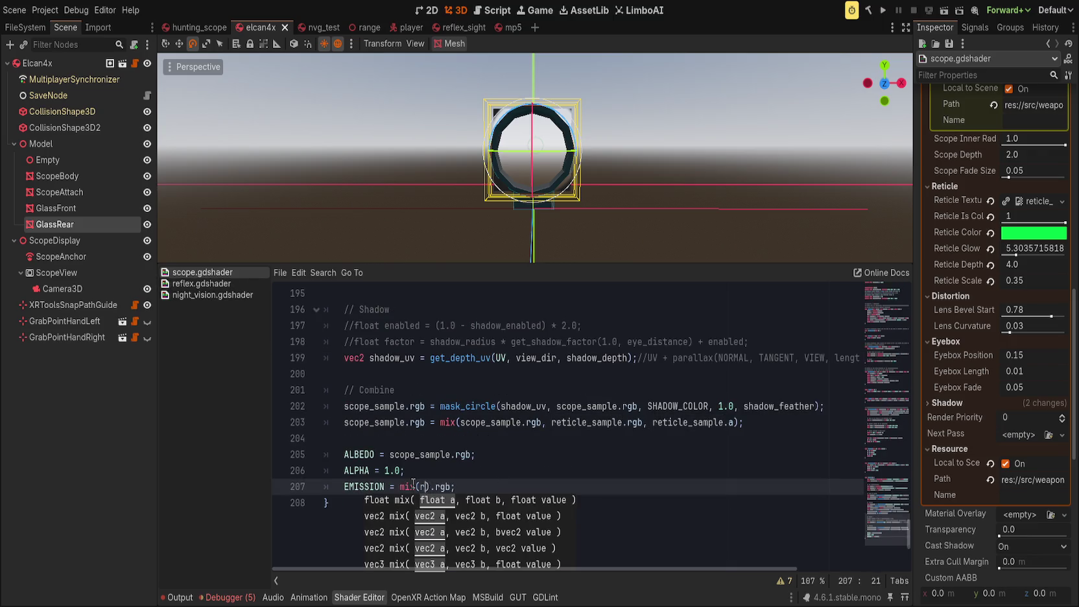
type("_sample.rgb")
type(", reticle_")
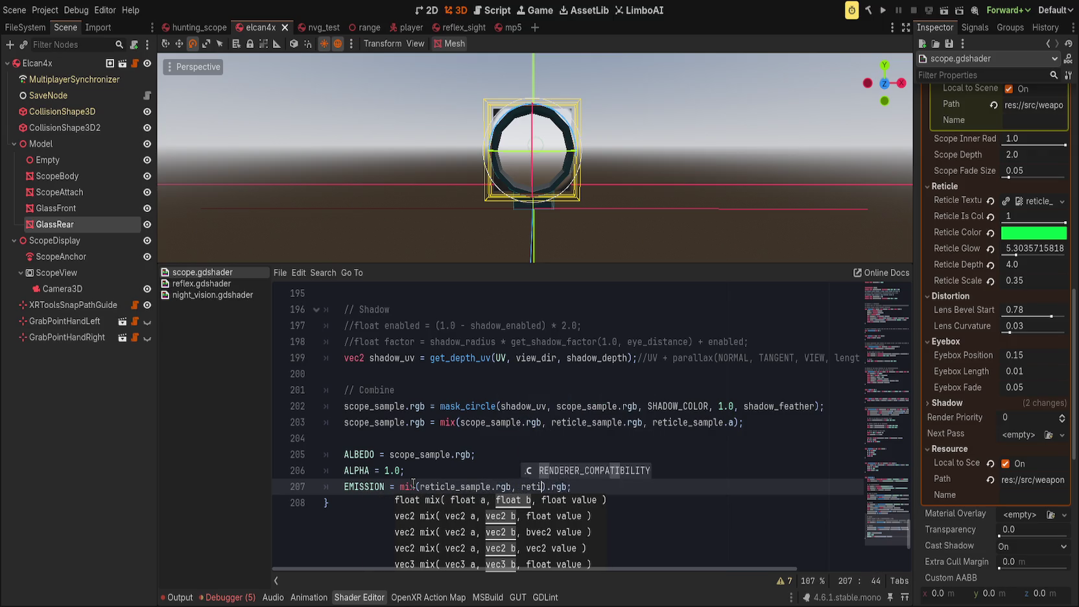
type("colo")
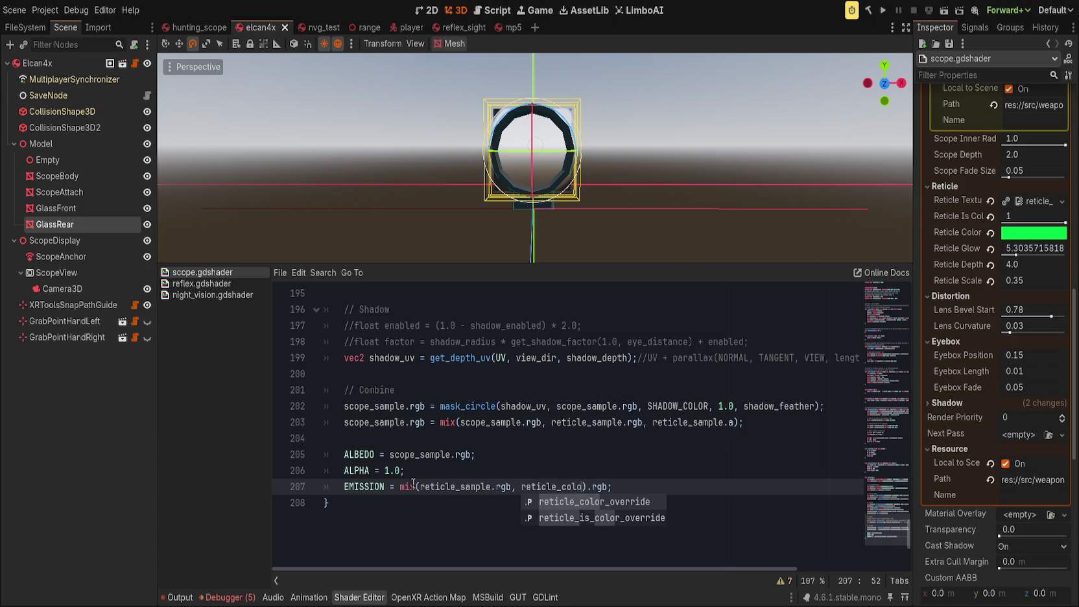
key("Return")
type(".rgb, r")
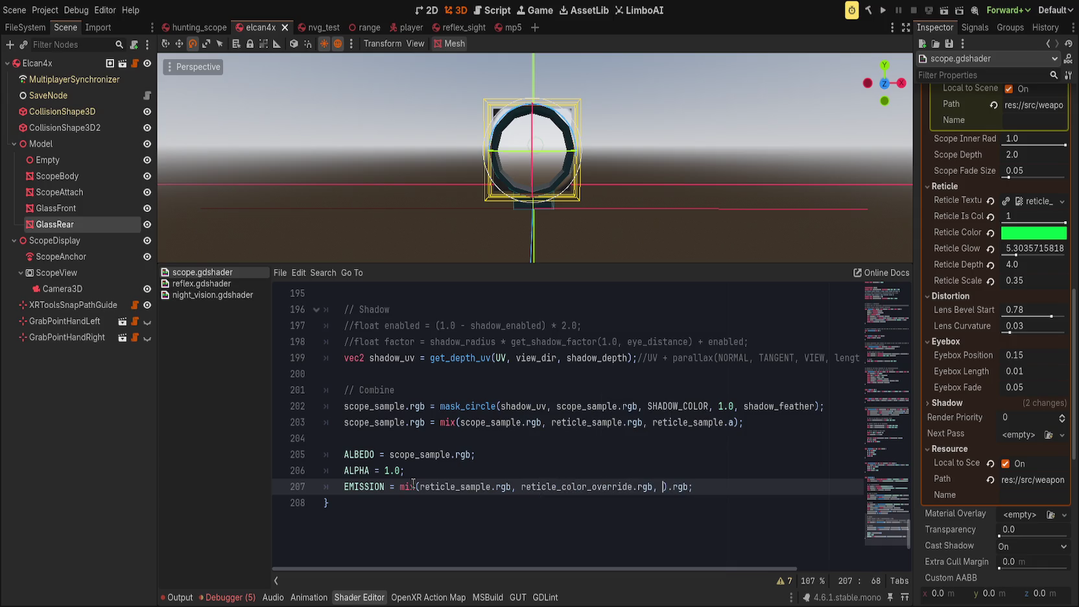
type("eticle_sample.a")
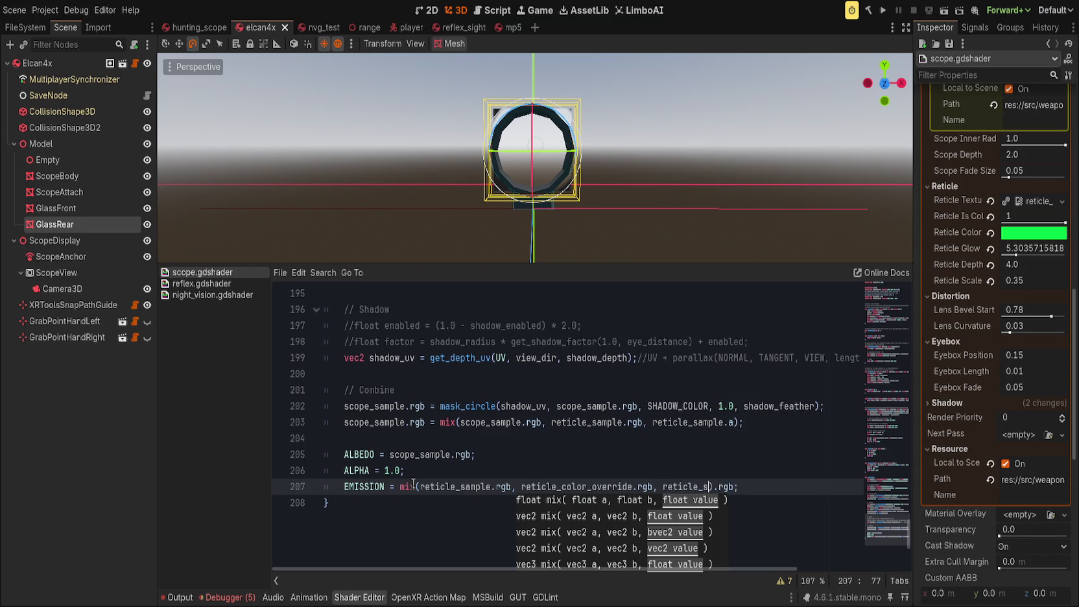
type(")")
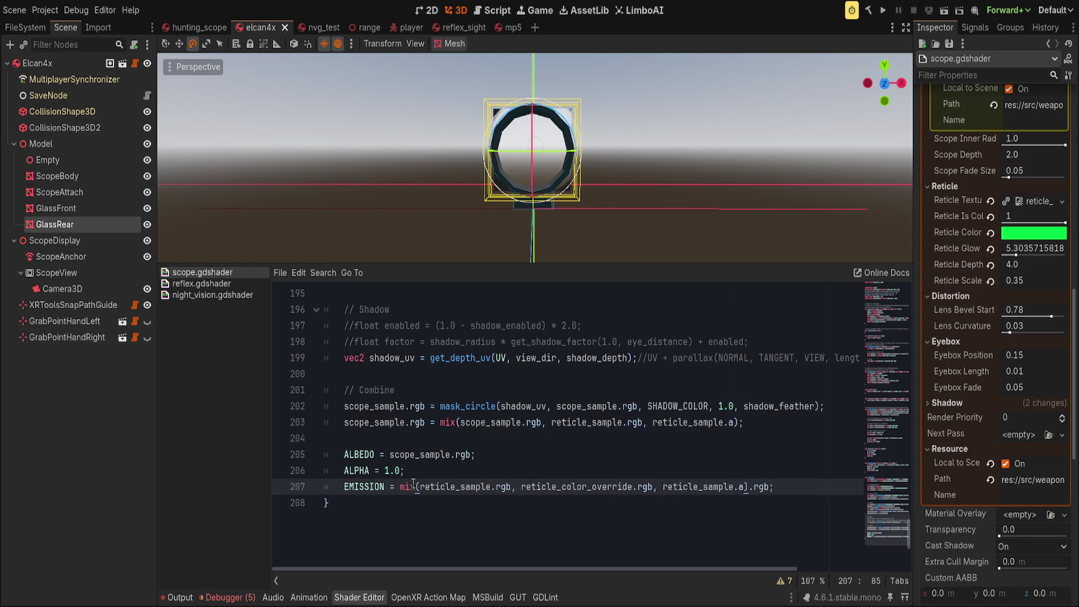
key("shift+End")
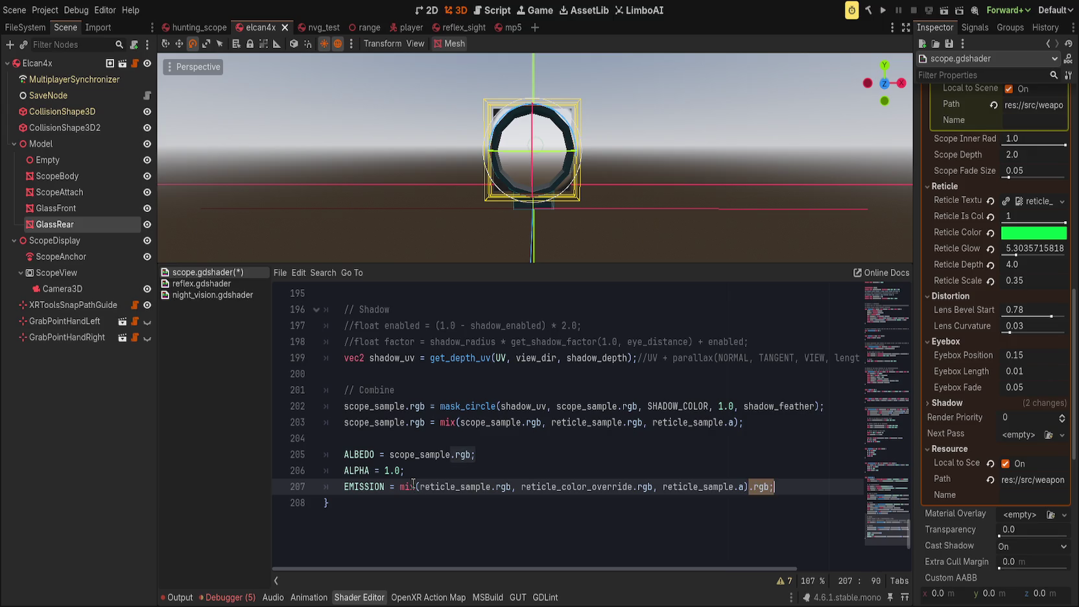
type("* reticle_g")
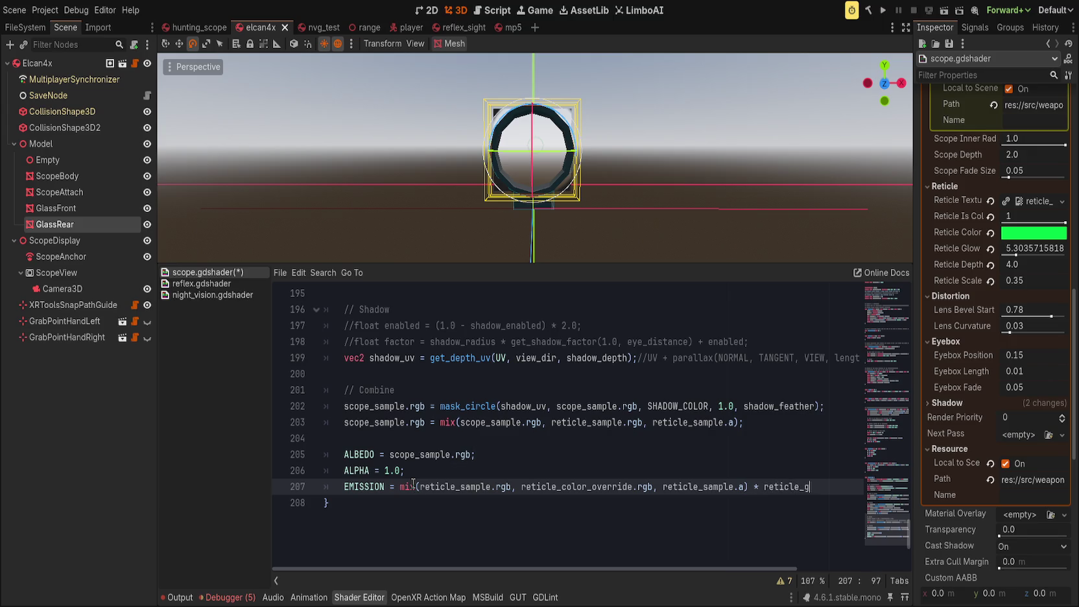
type("low;")
key("ctrl+s")
Step: Raise Reticle Glow to 24.0 and move the EMISSION line above ALPHA, saving
left_click_drag(1022, 258, 1066, 257)
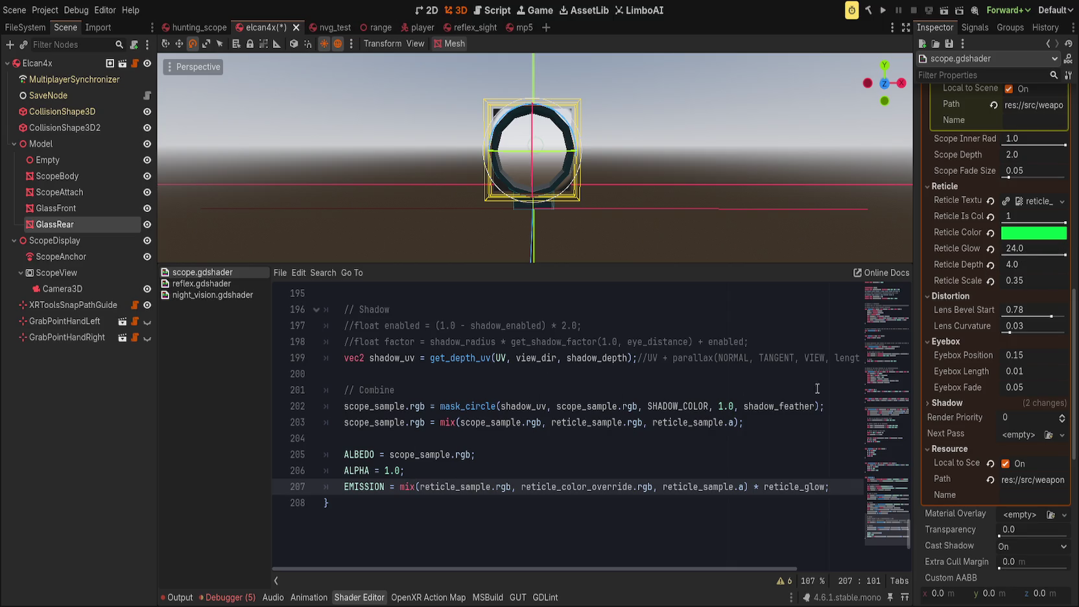
key("ctrl+s")
left_click(449, 484)
key("alt+Up")
key("ctrl+s")
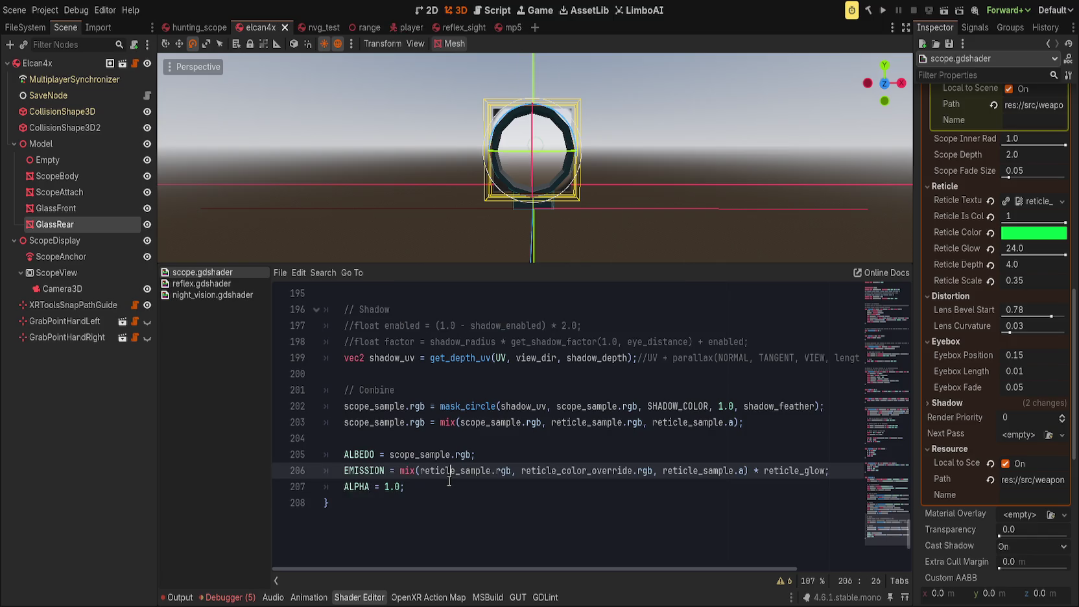
Step: Compare with reflex.gdshader and swap the mix arguments so reticle_color_override.rgb comes first
left_click(201, 284)
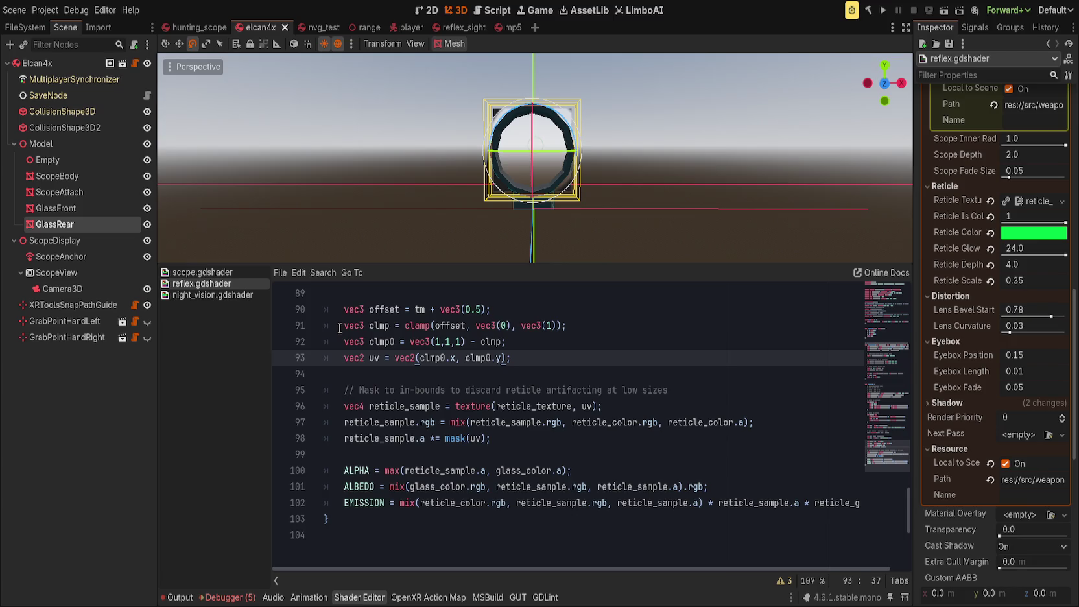
left_click(201, 272)
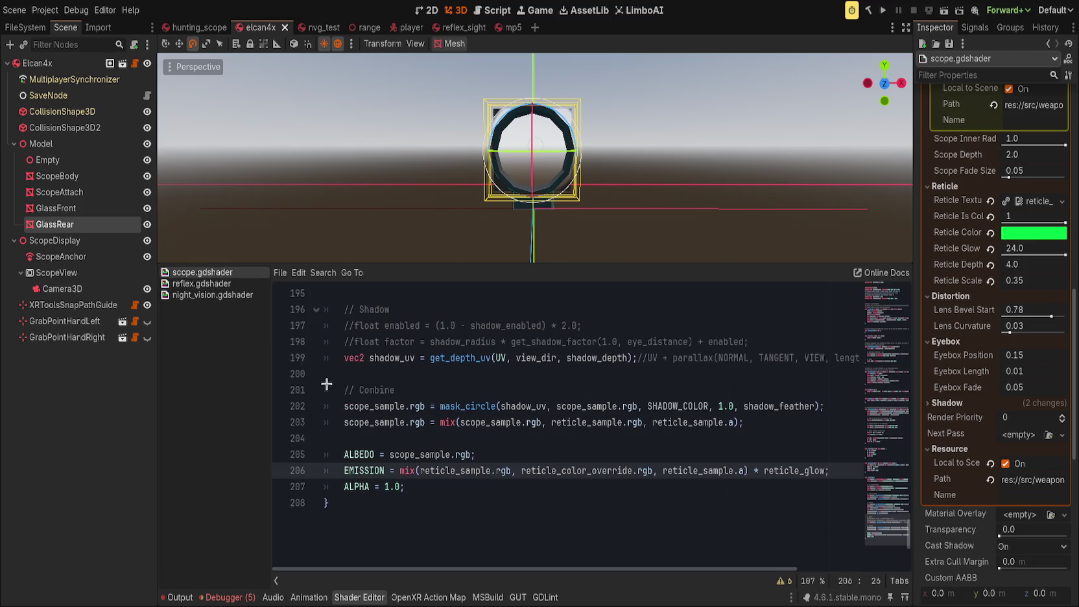
double_click(591, 476)
key("shift+Right")
key("shift+Right")
key("shift+Right")
key("BackSpace")
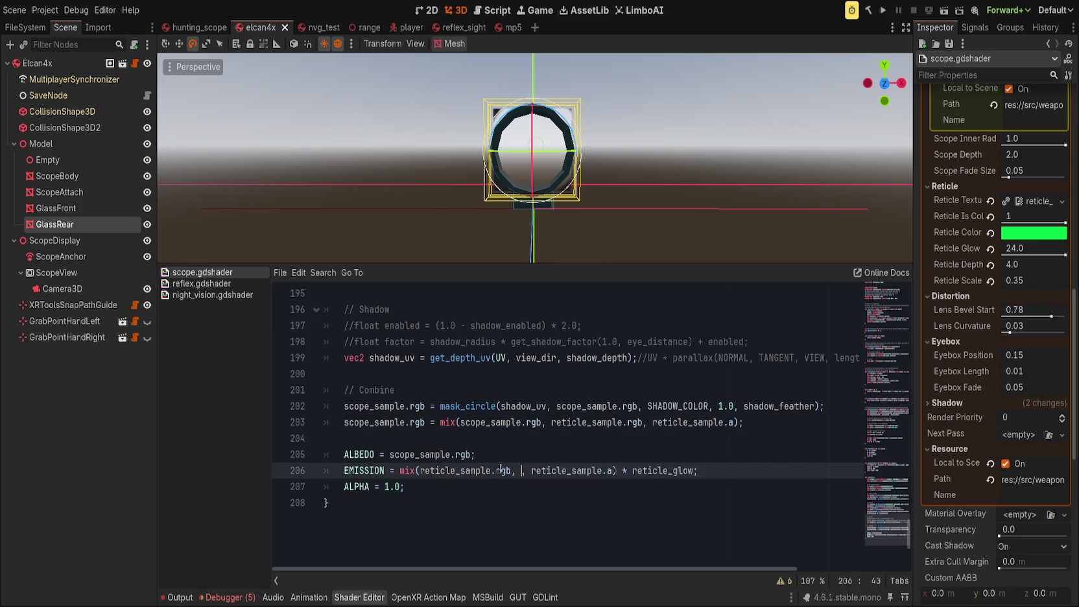
type("reticle_color_override.rgb")
type(",")
key("ctrl+Right")
key("ctrl+Right")
key("ctrl+Right")
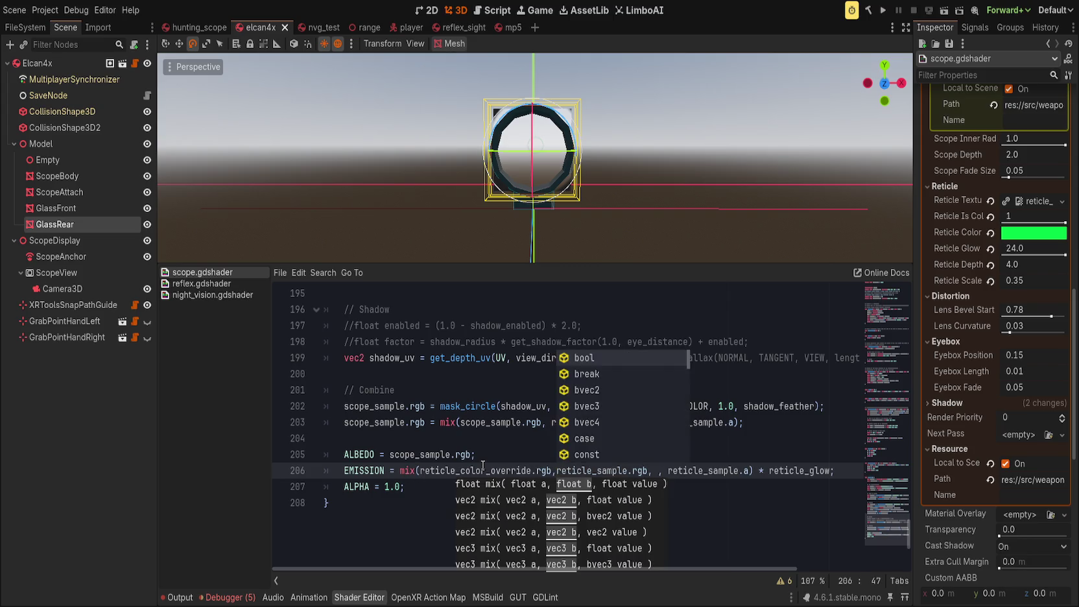
key("Delete")
key("Delete")
key("ctrl+s")
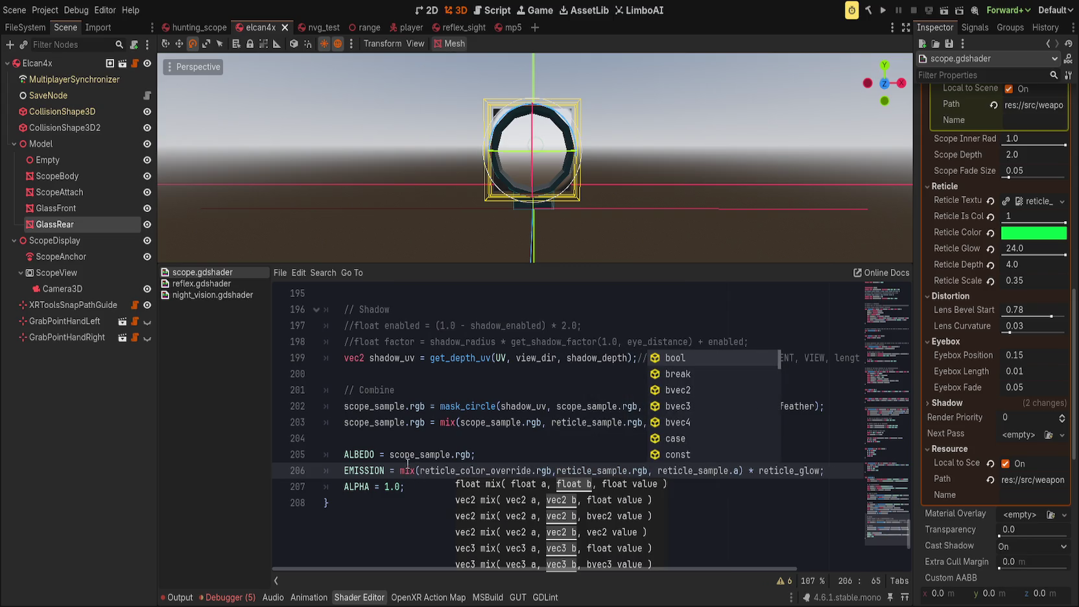
left_click(466, 457)
left_click(553, 470)
key("Right")
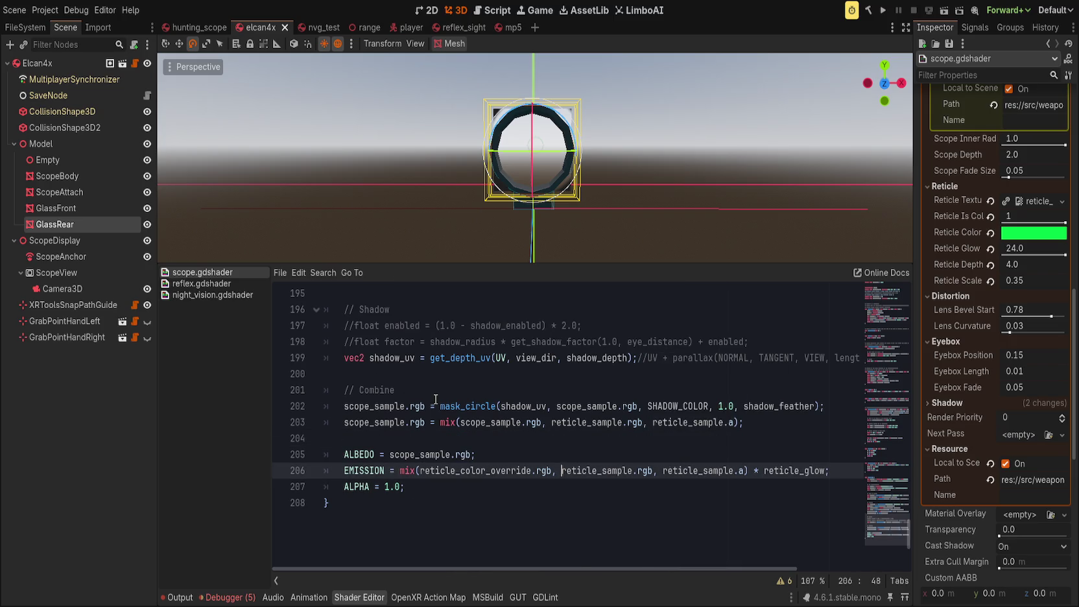
Step: Recheck the reflex emission formula and insert '* reticle_sample.a' before the reticle_glow factor
left_click(206, 283)
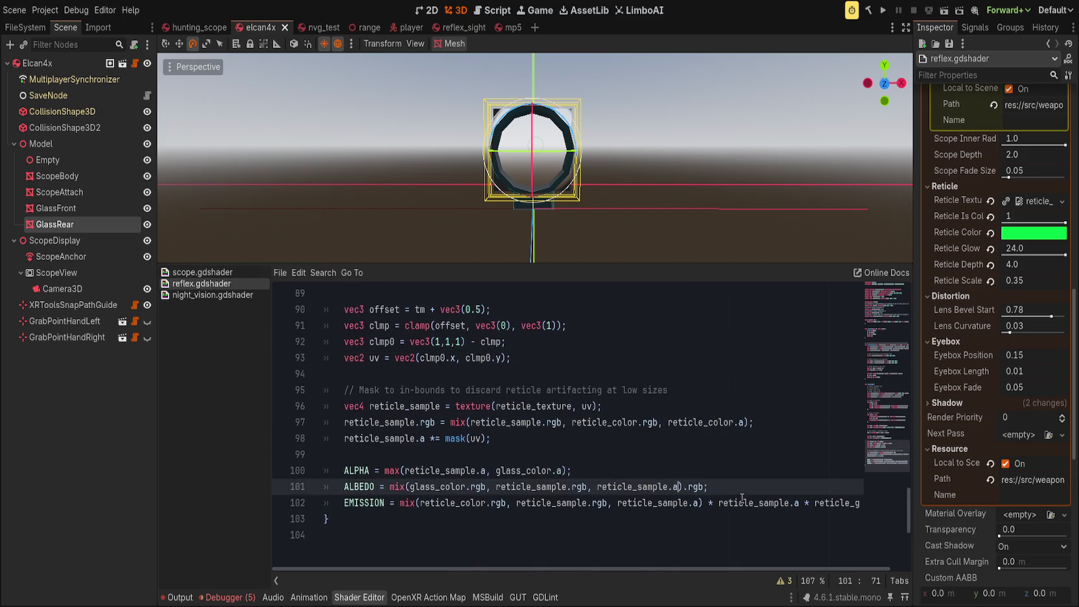
left_click(226, 272)
left_click(766, 472)
type("* reticle")
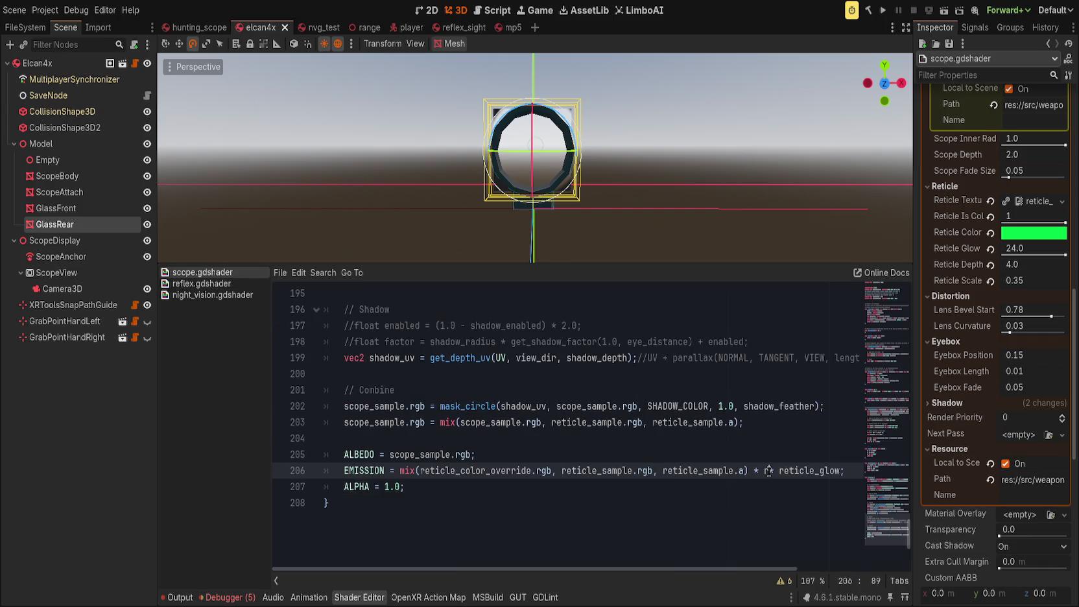
type("_sample.a * r")
Step: Save the reticle alpha factor and lower Reticle Glow to 19.875
key("ctrl+s")
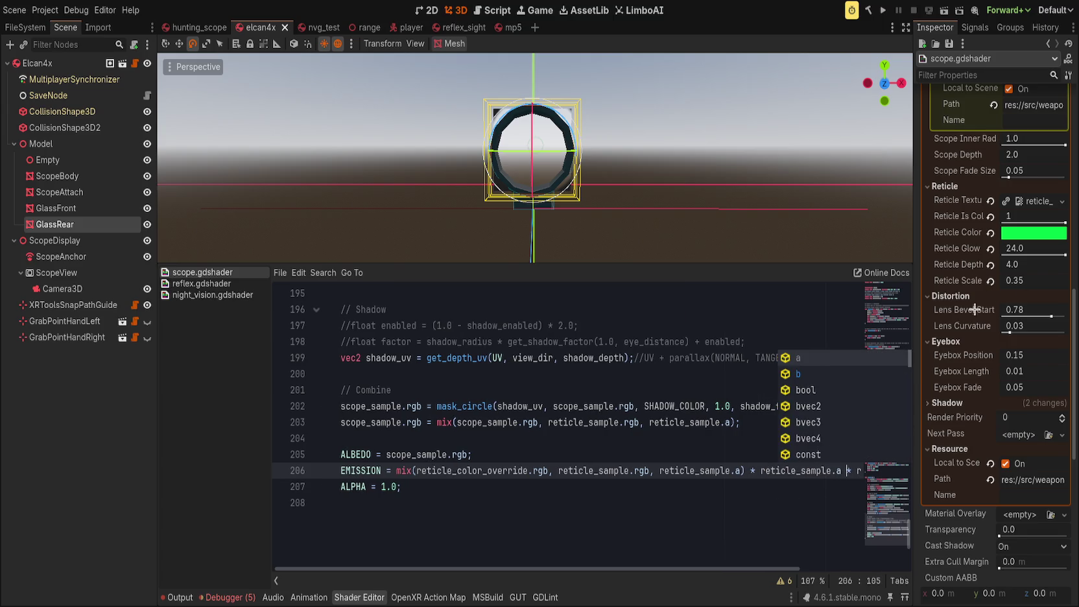
left_click_drag(1064, 255, 1055, 255)
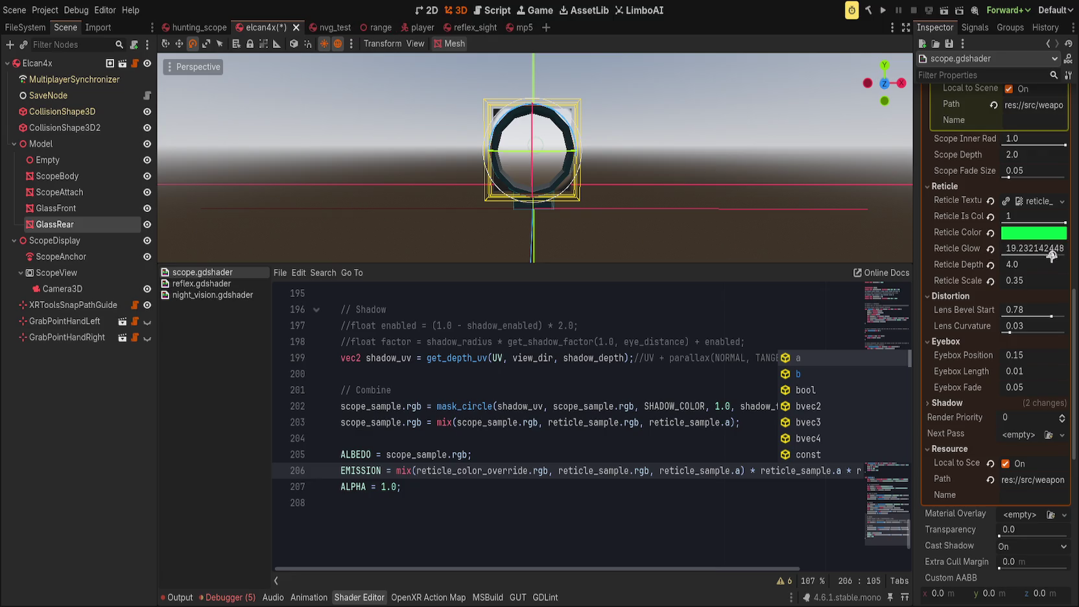
left_click(674, 371)
key("ctrl+s")
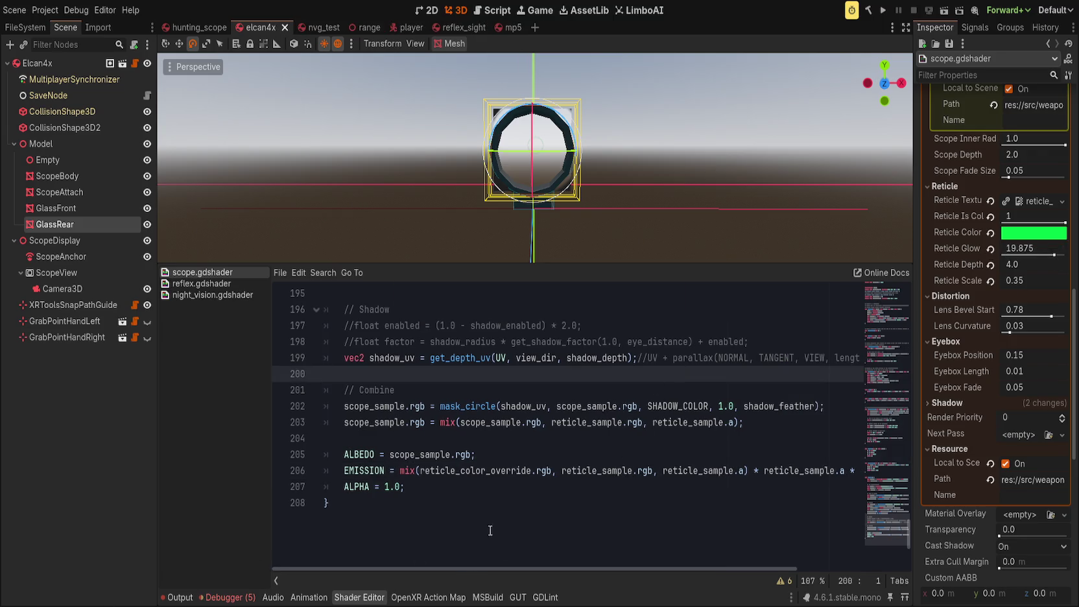
Step: Change render_mode to unshaded, depth_prepass_alpha, blend_add and save
left_click(900, 286)
left_click(574, 309)
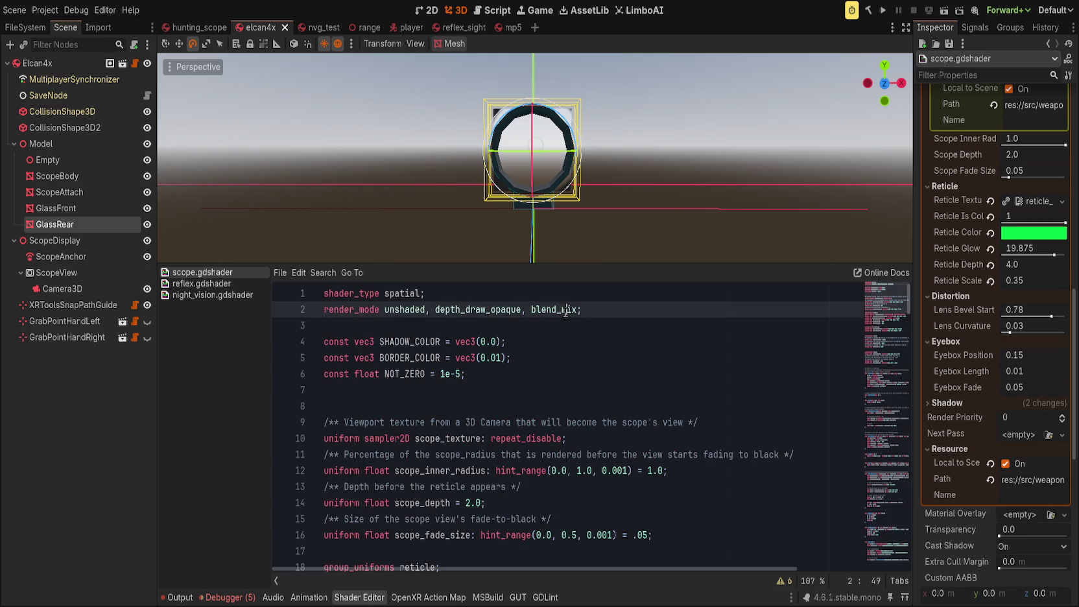
key("BackSpace")
key("BackSpace")
key("BackSpace")
type("add")
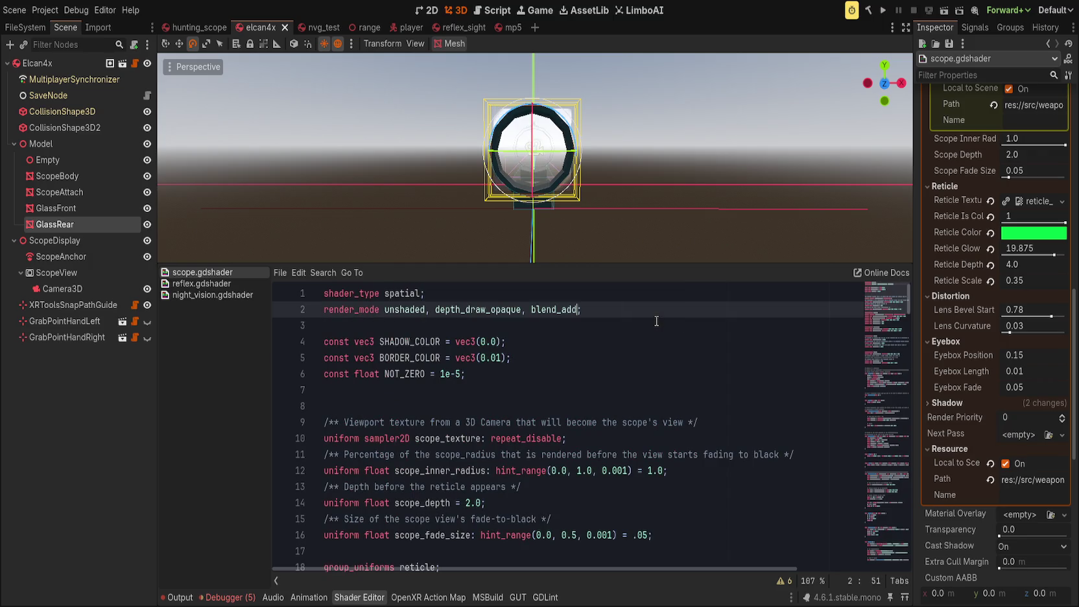
key("ctrl+z")
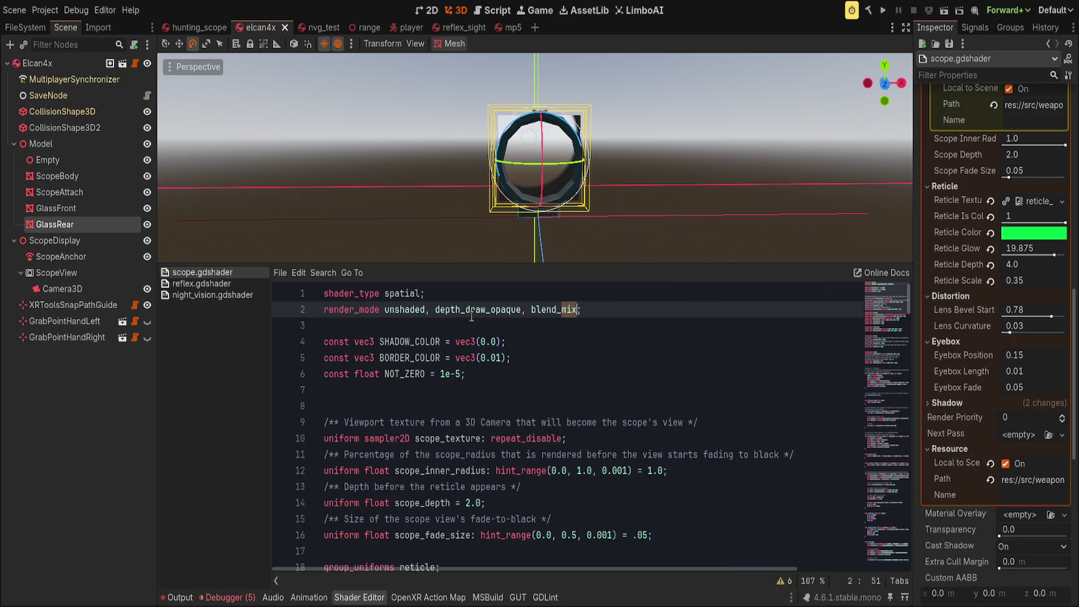
double_click(478, 314)
type("dep")
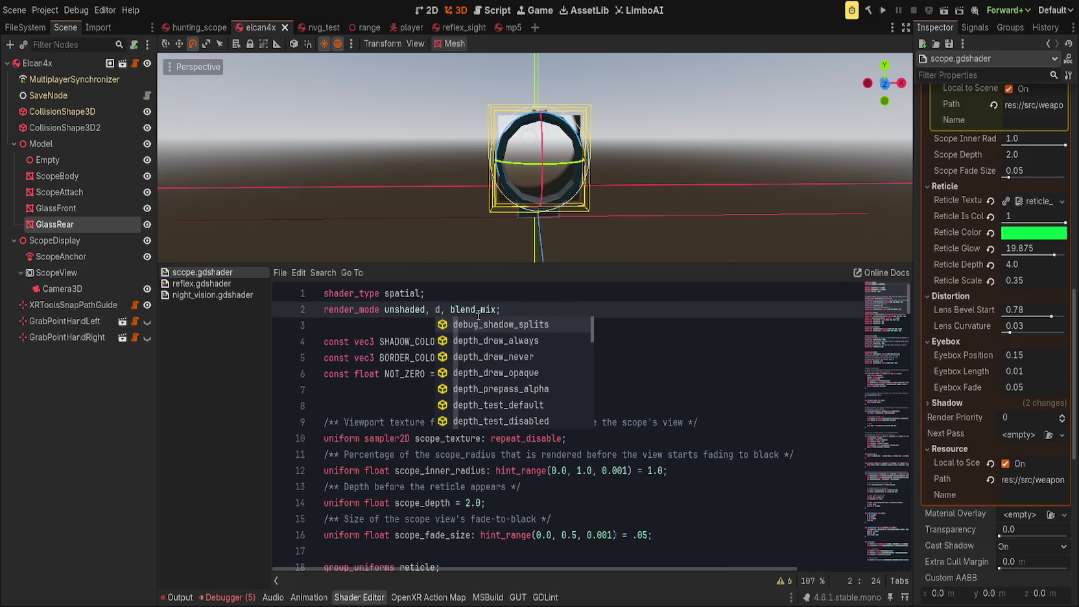
key("Down")
key("Down")
key("Down")
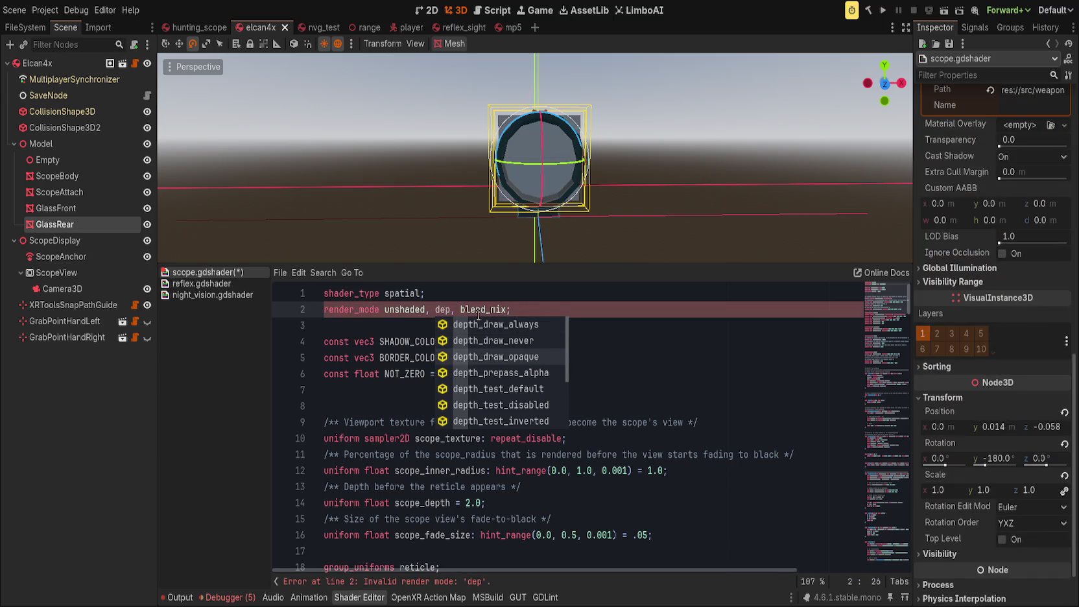
key("Return")
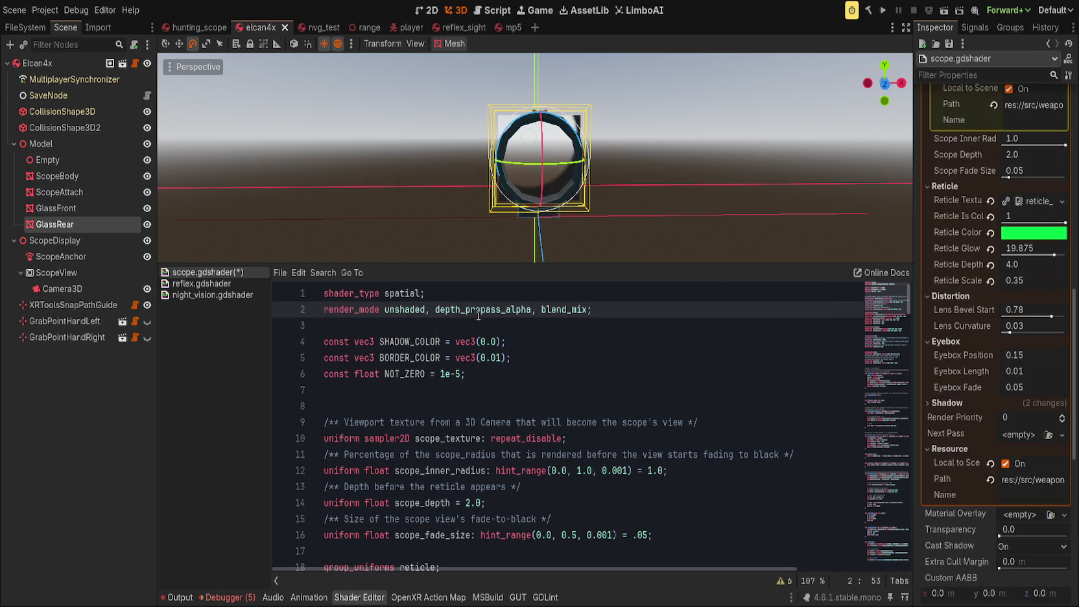
key("BackSpace")
key("BackSpace")
key("BackSpace")
type("add")
key("ctrl+s")
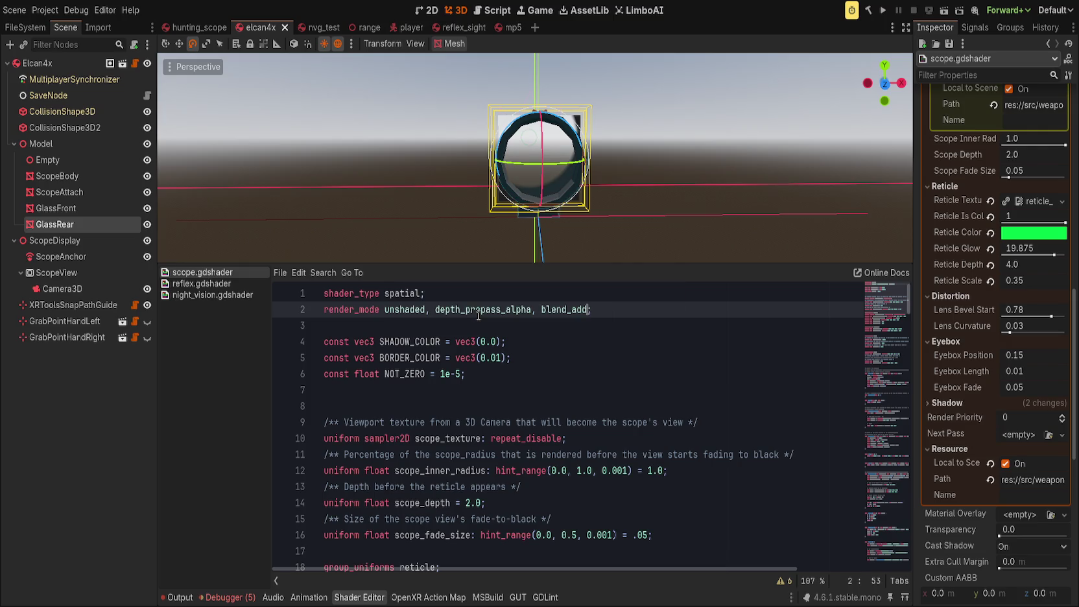
double_click(479, 315)
key("ctrl+s")
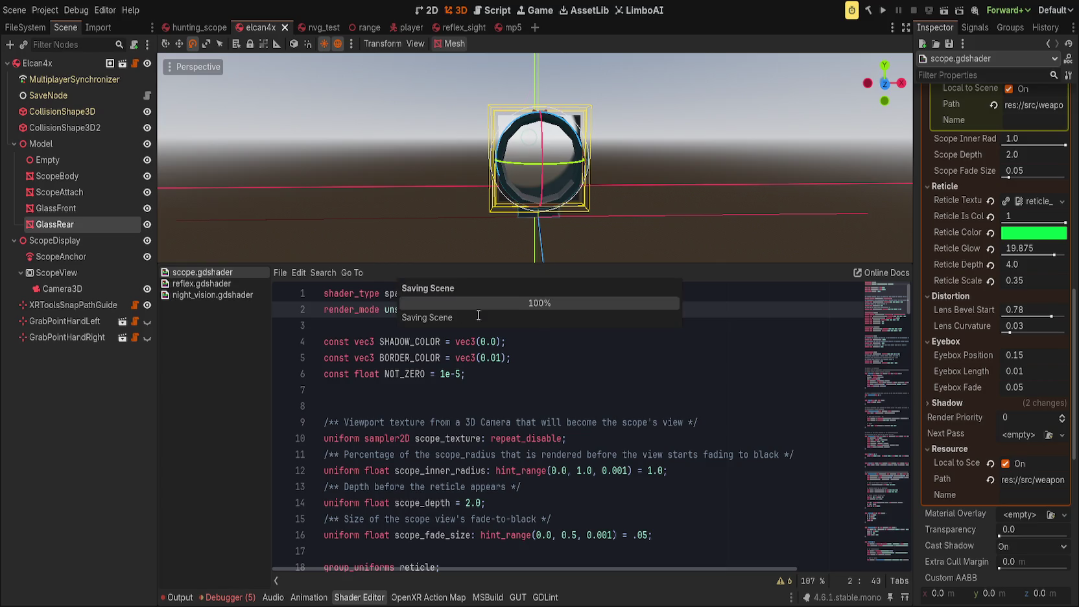
scroll(611, 477, "down", 20)
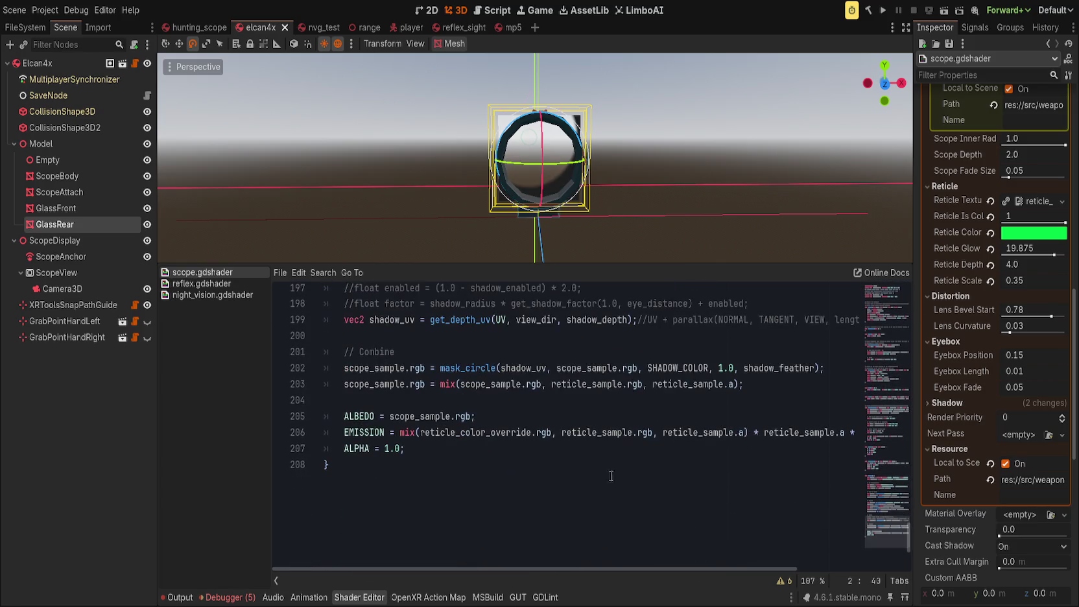
Step: Replace the EMISSION expression on line 206 with vec3(16.0) and save
left_click(399, 433)
key("shift+End")
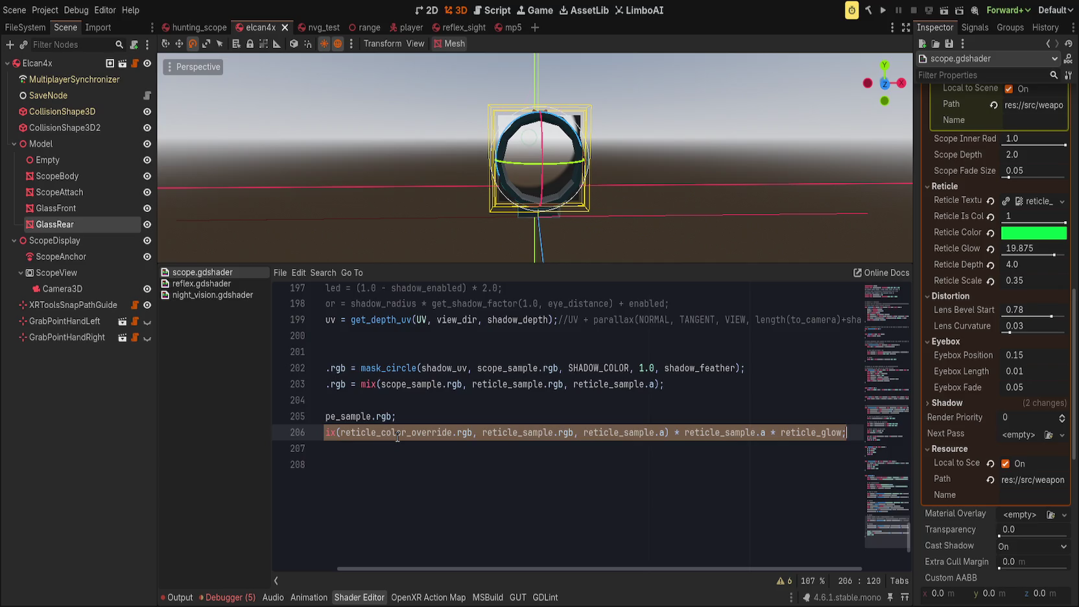
key("BackSpace")
type("16.0;")
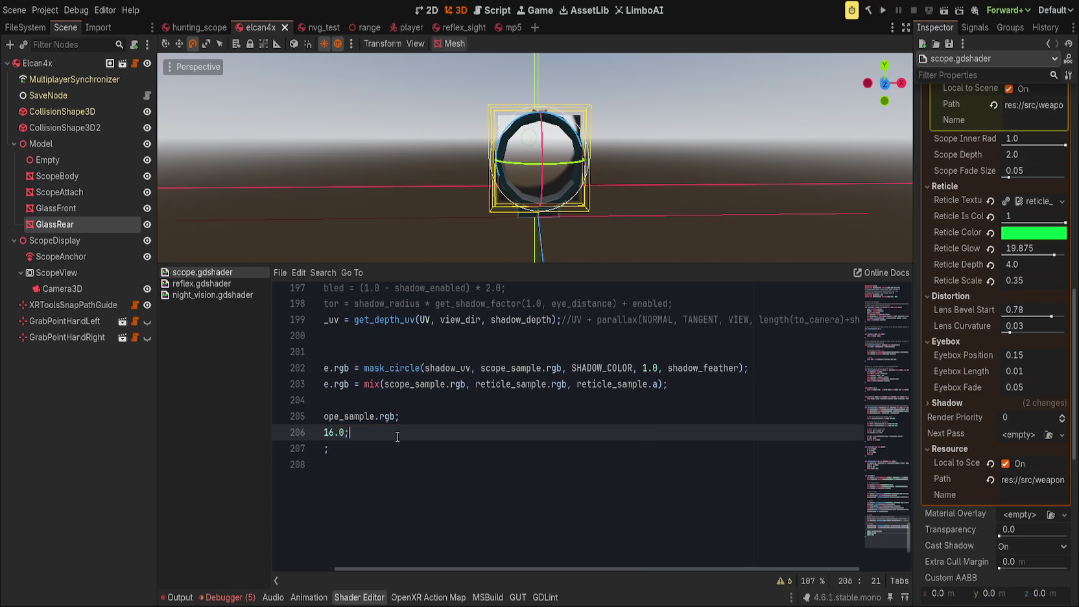
left_click(398, 436)
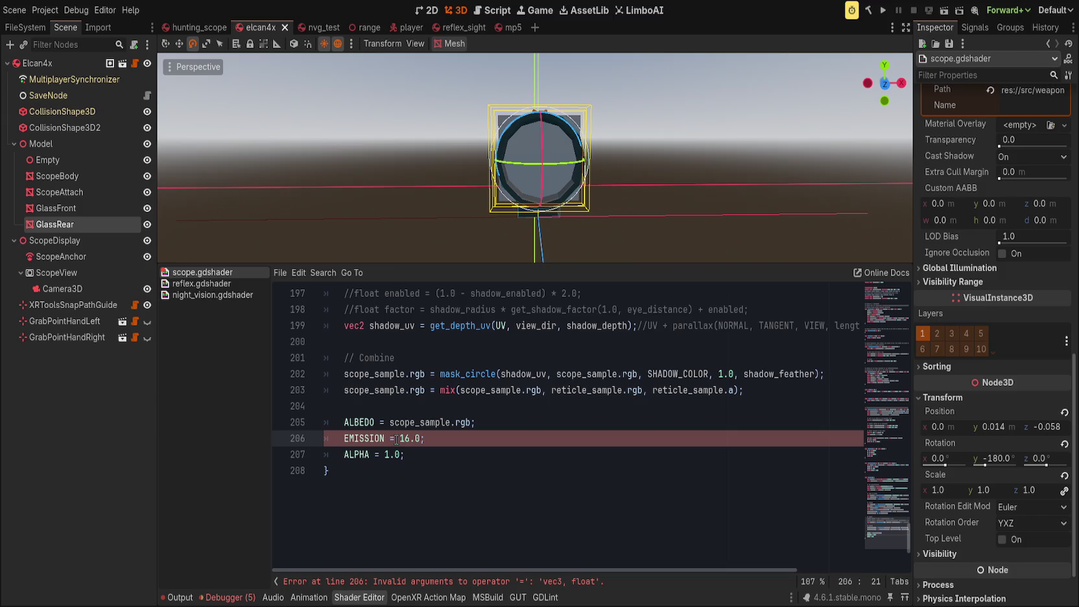
type("vec3(")
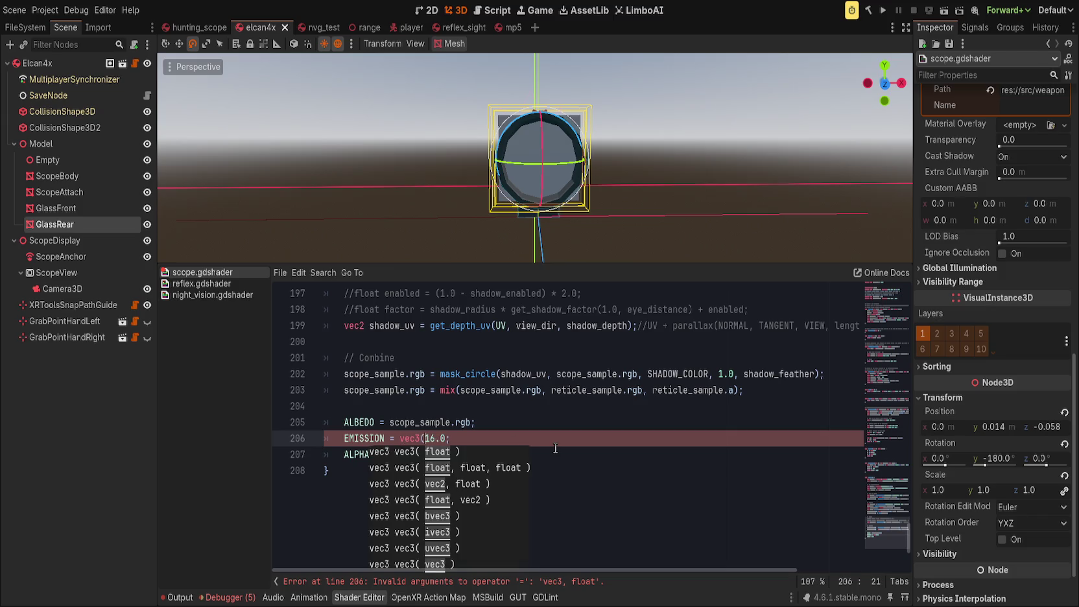
left_click(447, 439)
key("Delete")
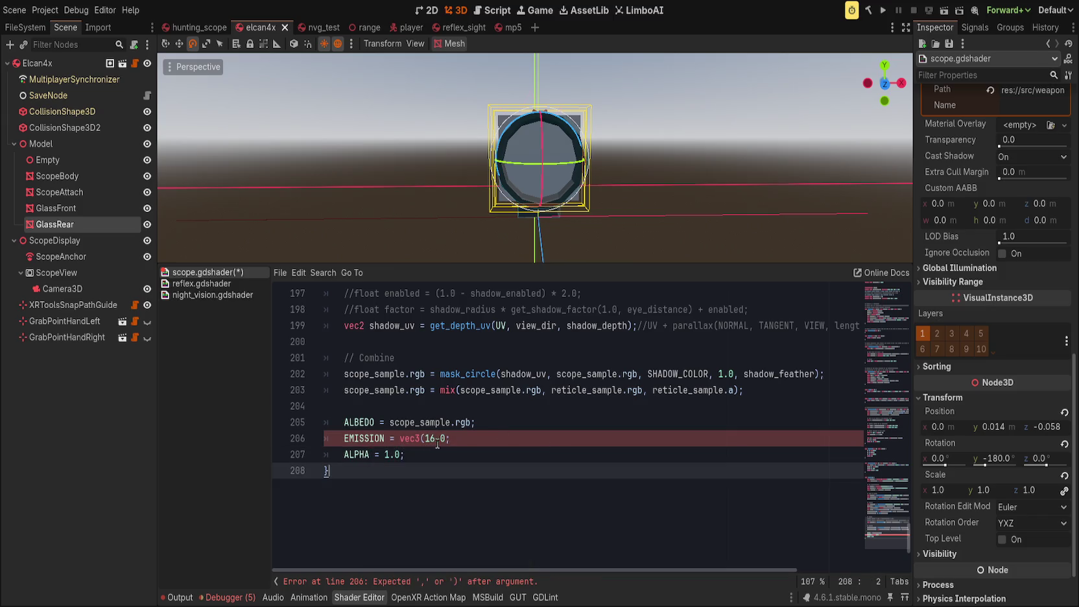
type(")")
key("ctrl+s")
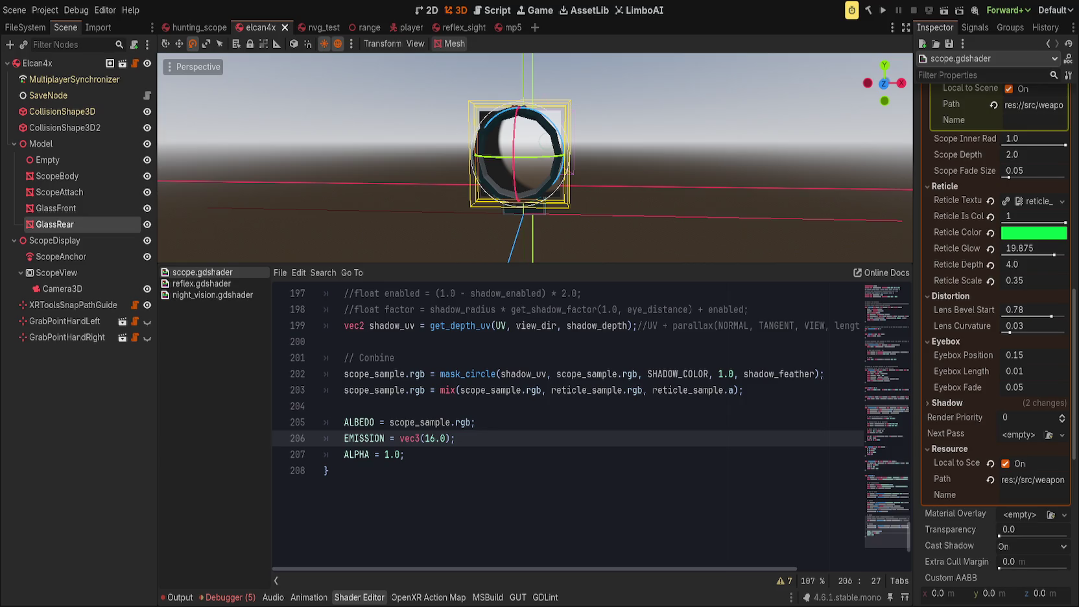
Step: Append void light() containing the comment 'Empty on purpose, unshaded mesh but we want `EMISSION` in fragment()' and save
left_click(54, 461)
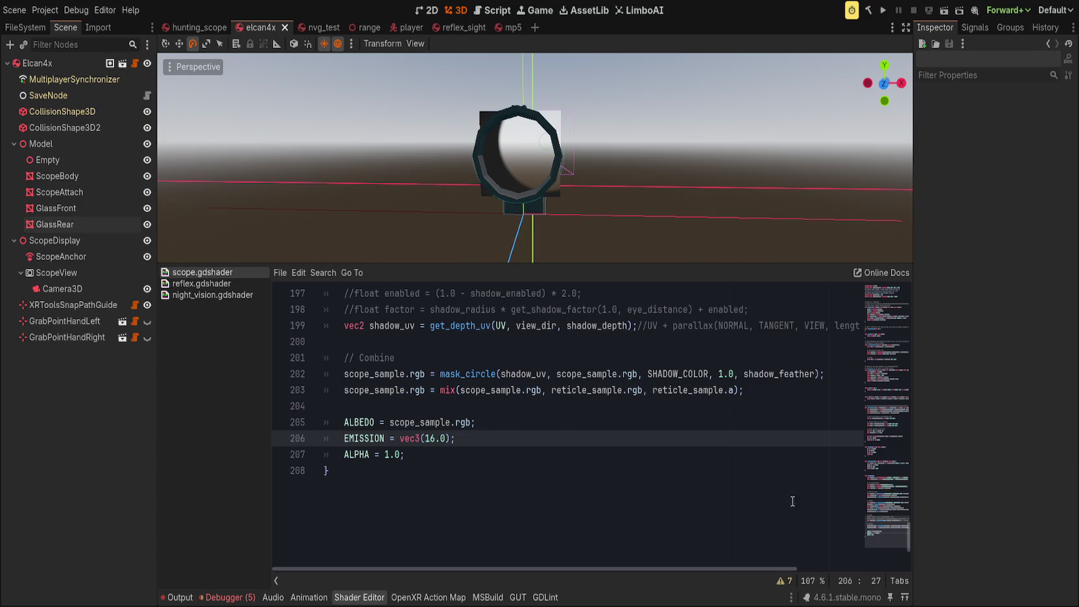
left_click(483, 489)
scroll(486, 538, "up", 4)
scroll(486, 538, "up", 9)
scroll(481, 534, "down", 9)
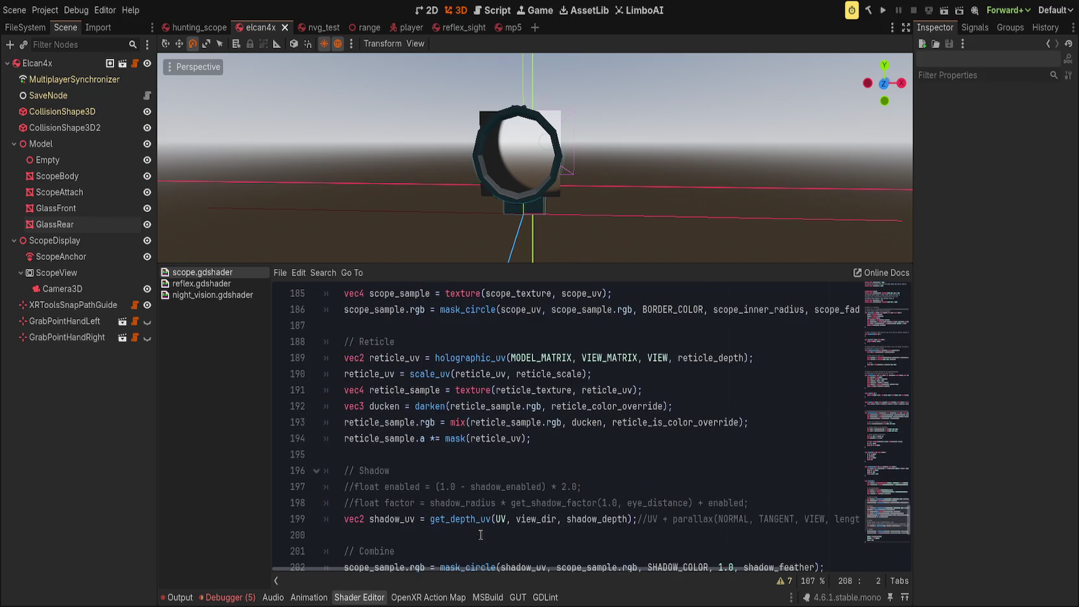
key("Return")
key("Return")
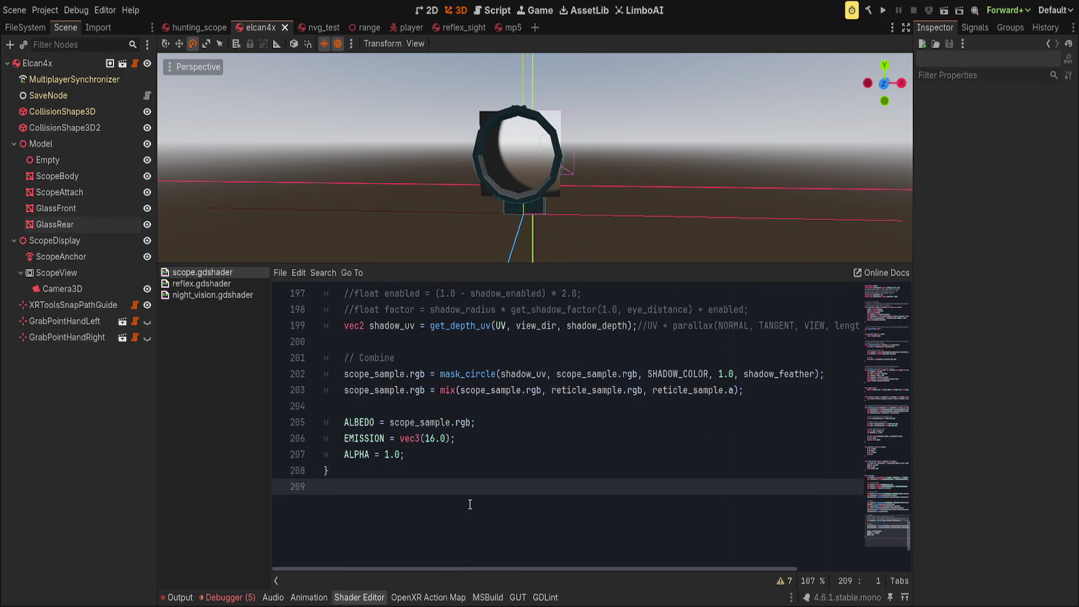
type("void light(){")
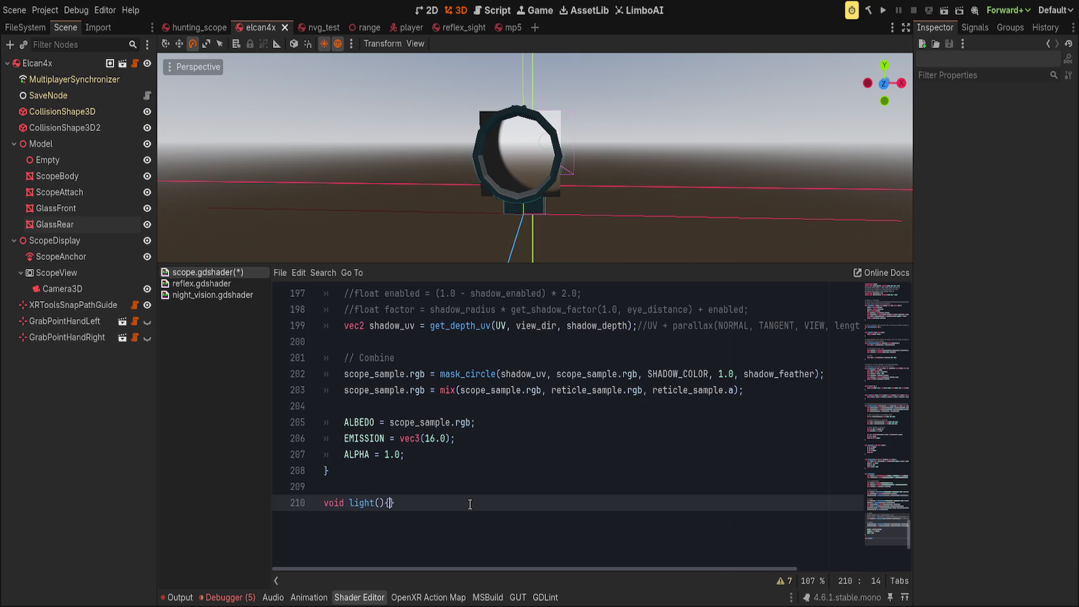
key("Return")
type("// Empty on purpose, unshaded mesh but we want `EMISSION` in ")
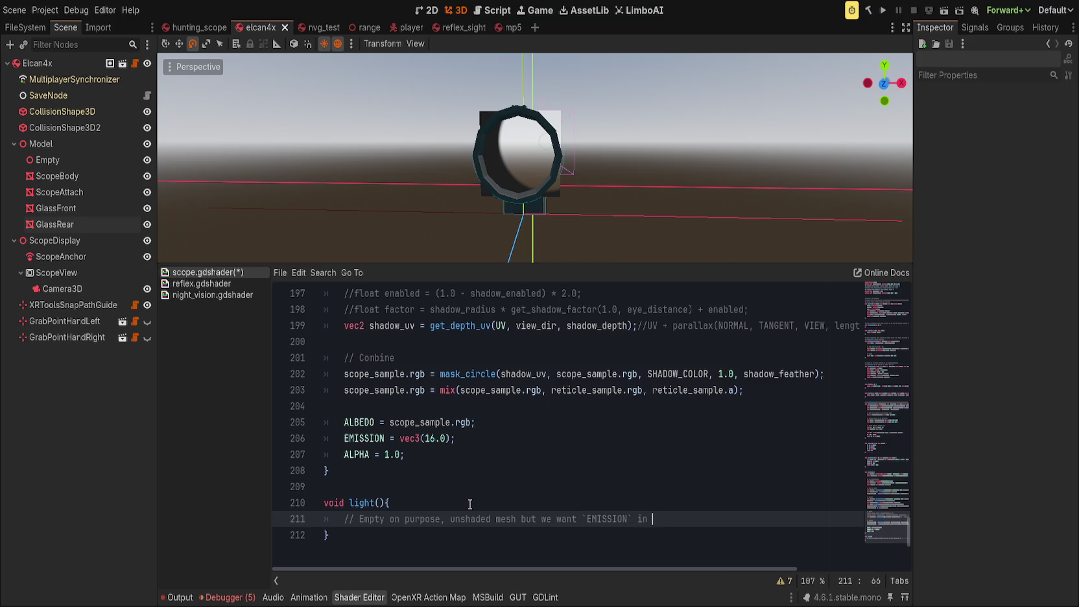
type("fragment()")
key("ctrl+s")
key("Up")
key("Up")
key("Up")
scroll(615, 488, "up", 1)
left_click(479, 488)
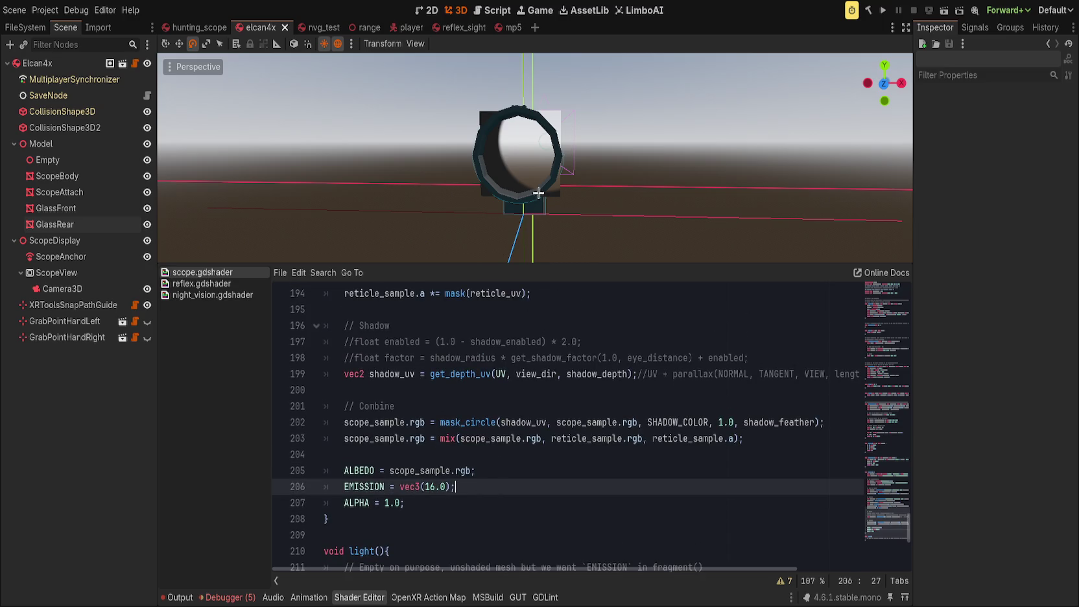
Step: Replace vec3(16.0) with 'reticle_sample.rgb * reticle_glow;' on the EMISSION line
left_click_drag(400, 487, 584, 489)
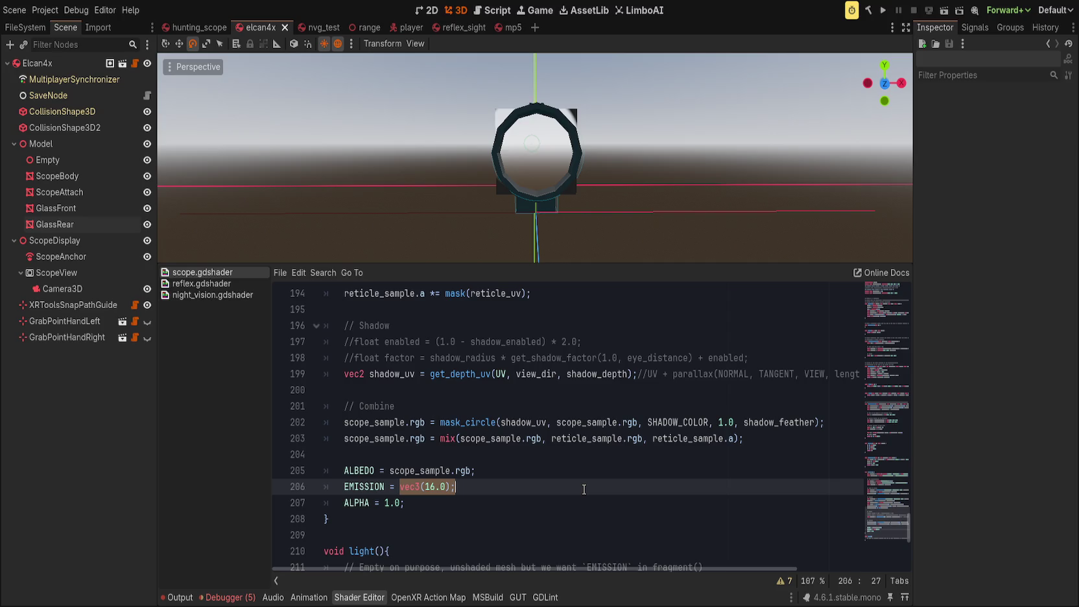
type("reticle_smaple")
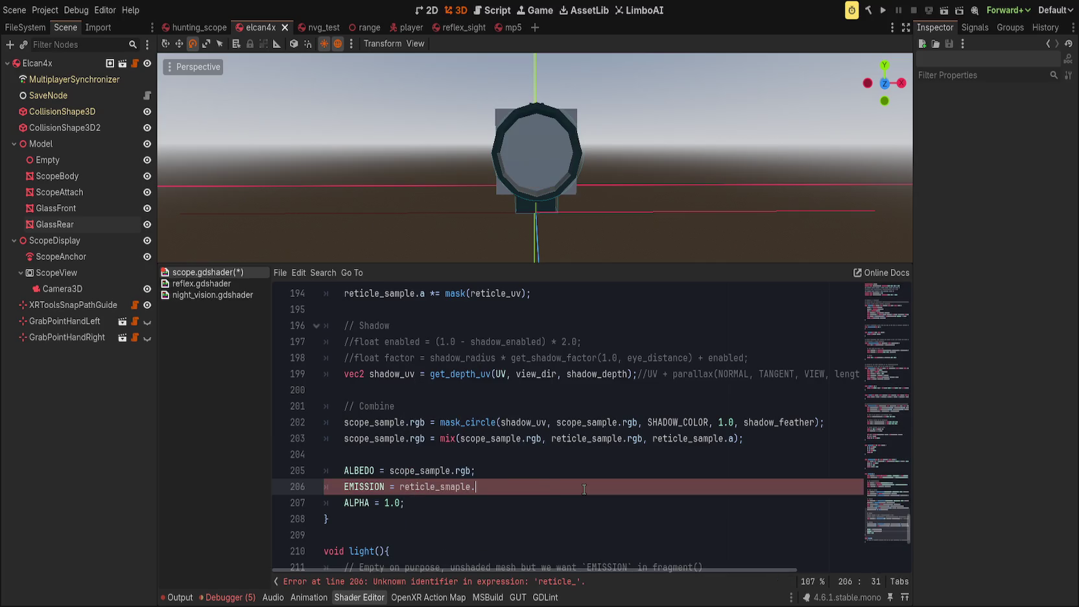
key("ctrl+BackSpace")
type("reticle_sample")
type(".rgb * ")
type("reticle_glow;")
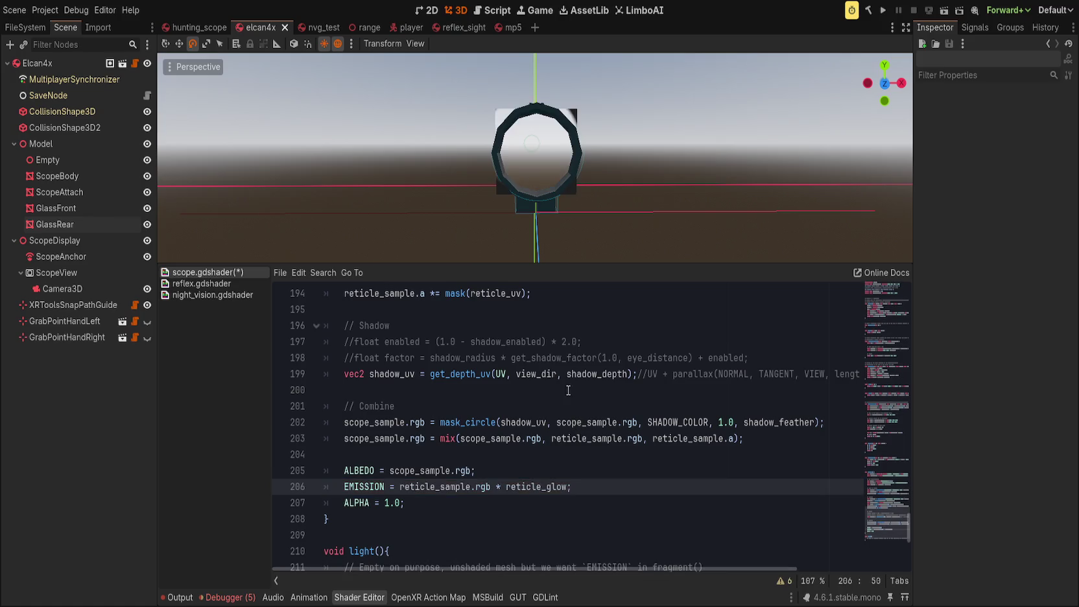
Step: Delete unshaded from the render_mode line and save
scroll(453, 446, "up", 20)
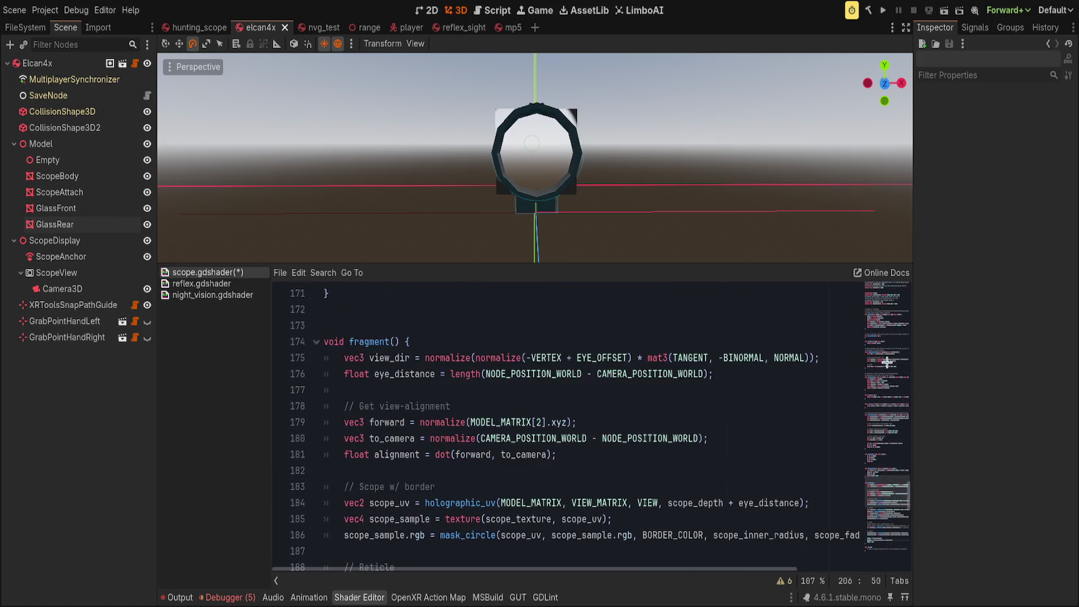
left_click_drag(384, 309, 435, 309)
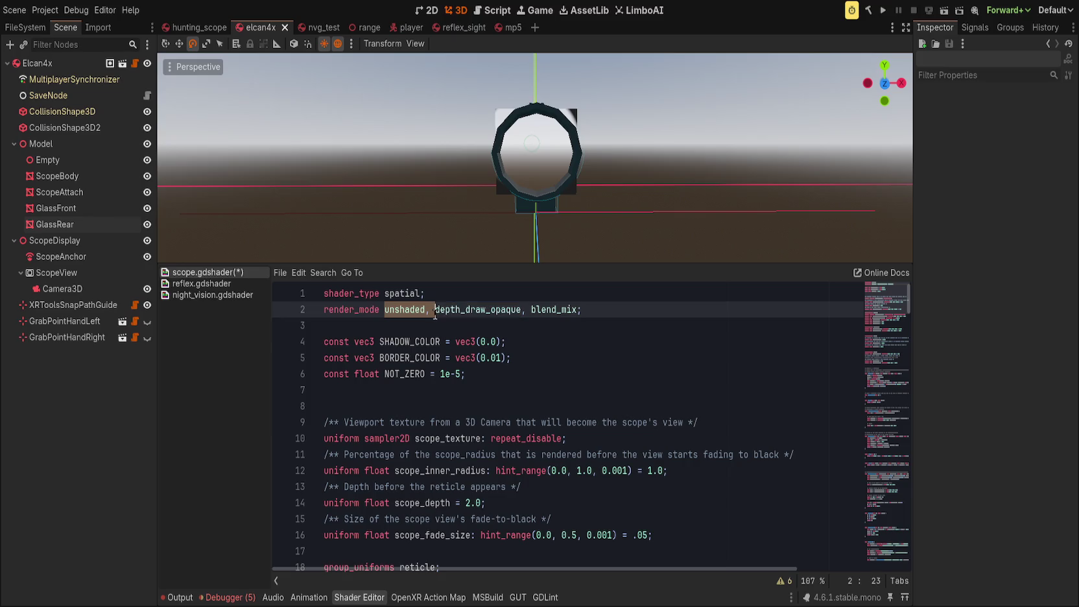
key("BackSpace")
key("ctrl+s")
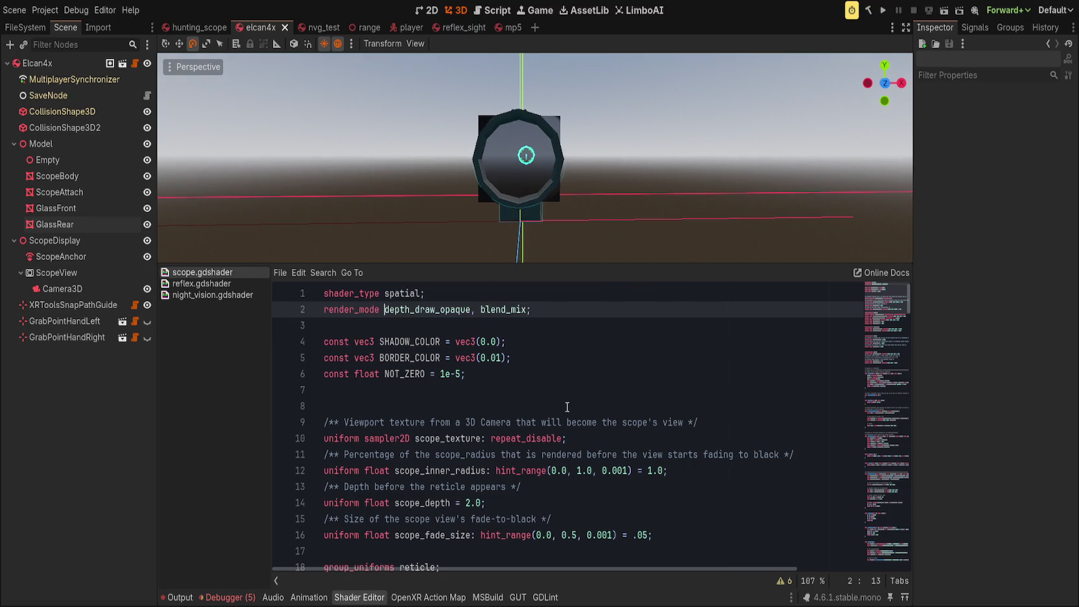
Step: Push GlassRear's Reticle Glow up and delete the step value from reticle_glow's hint_range
left_click(89, 227)
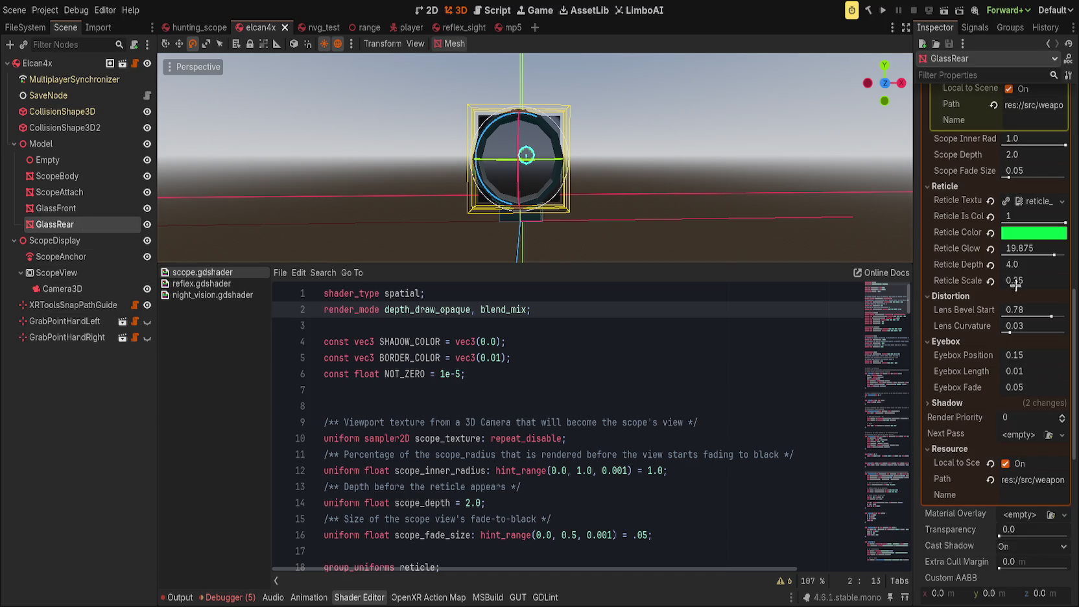
mouse_move(1054, 254)
left_mouse_down()
mouse_move(990, 253)
mouse_move(1075, 255)
mouse_move(1003, 248)
left_mouse_up()
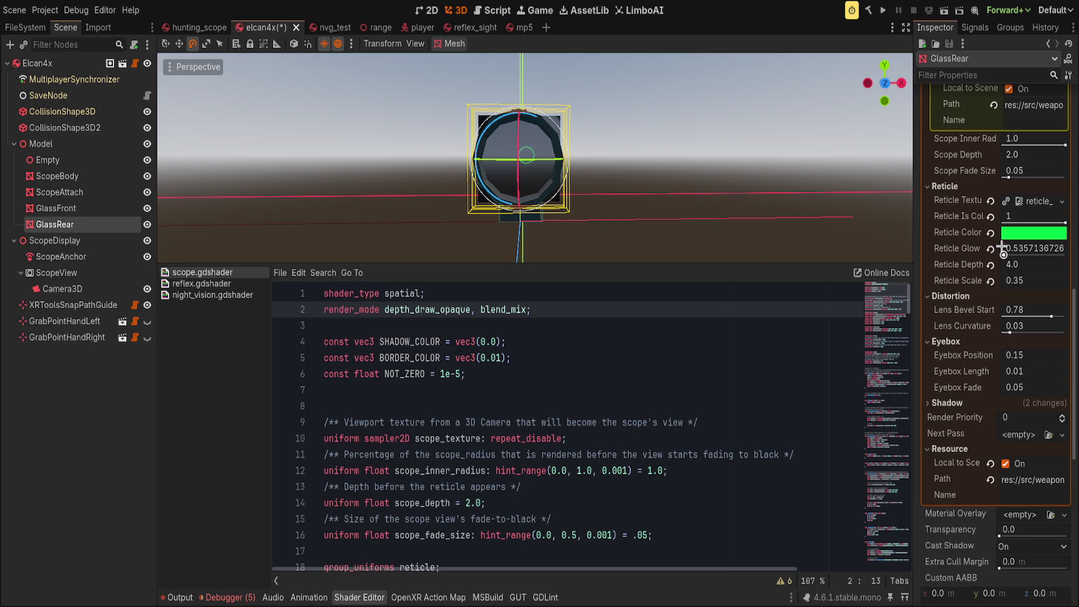
left_click(585, 386)
scroll(475, 428, "down", 2)
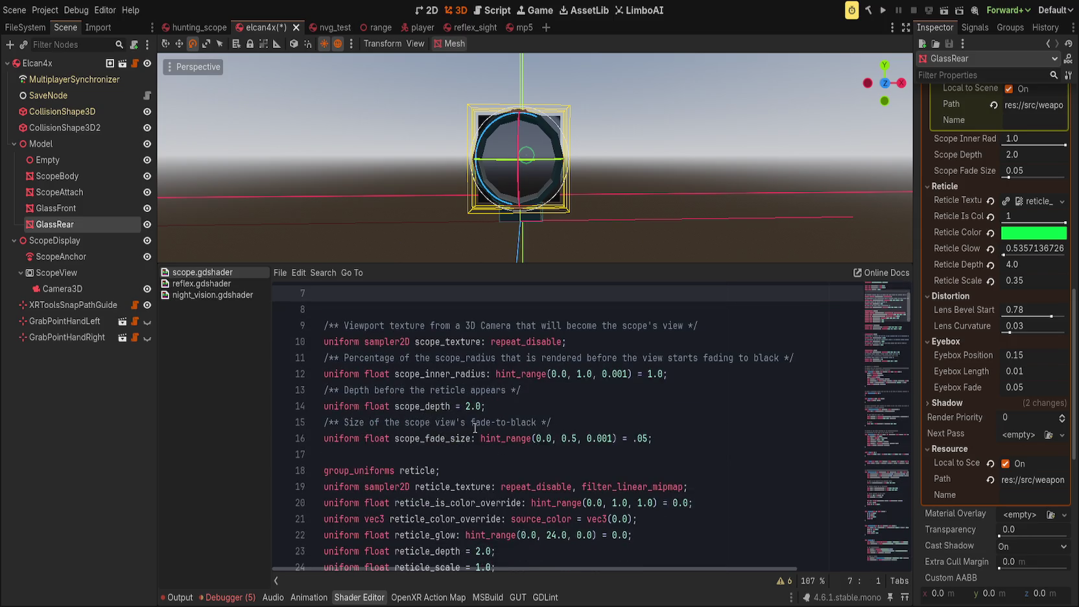
scroll(474, 432, "down", 5)
scroll(473, 440, "up", 2)
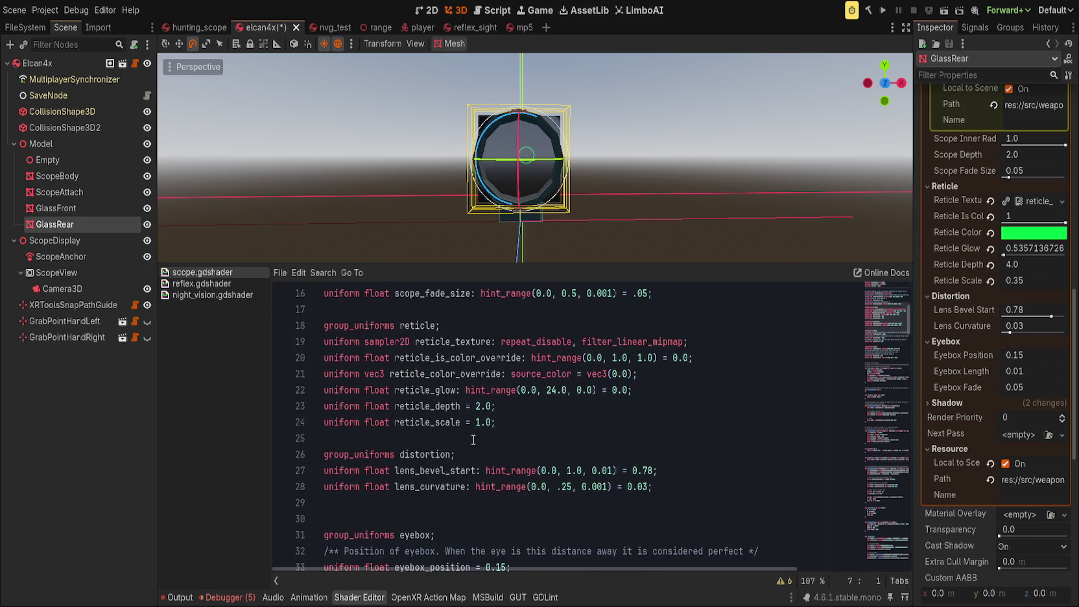
left_click_drag(593, 390, 570, 392)
key("BackSpace")
key("BackSpace")
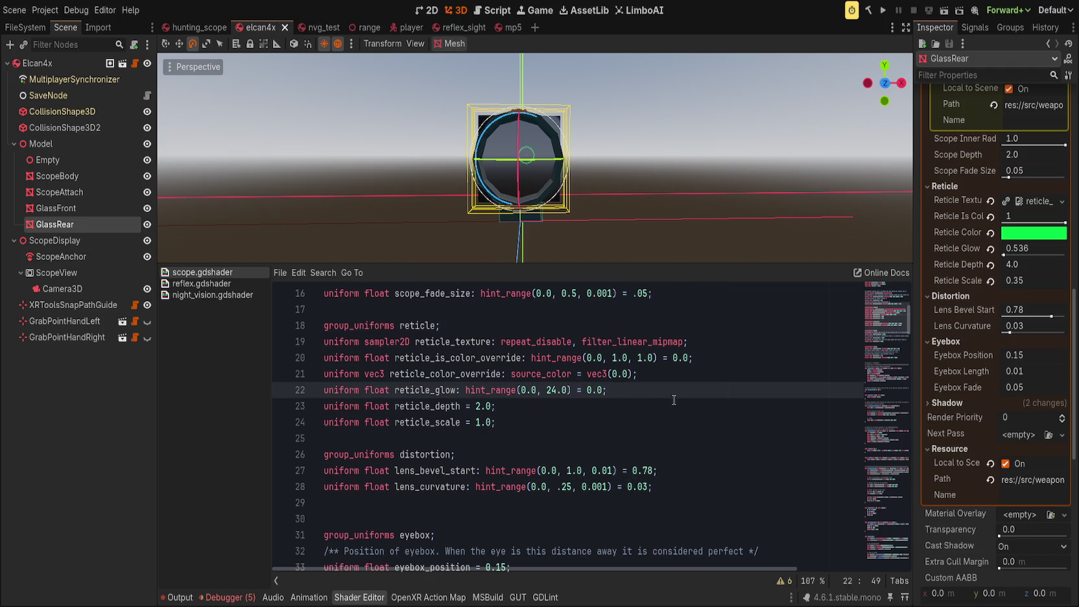
Step: Set Reticle Glow to 3.482 and tune Reticle Depth to 1.305 while viewing the scope
left_click_drag(1002, 255, 1011, 253)
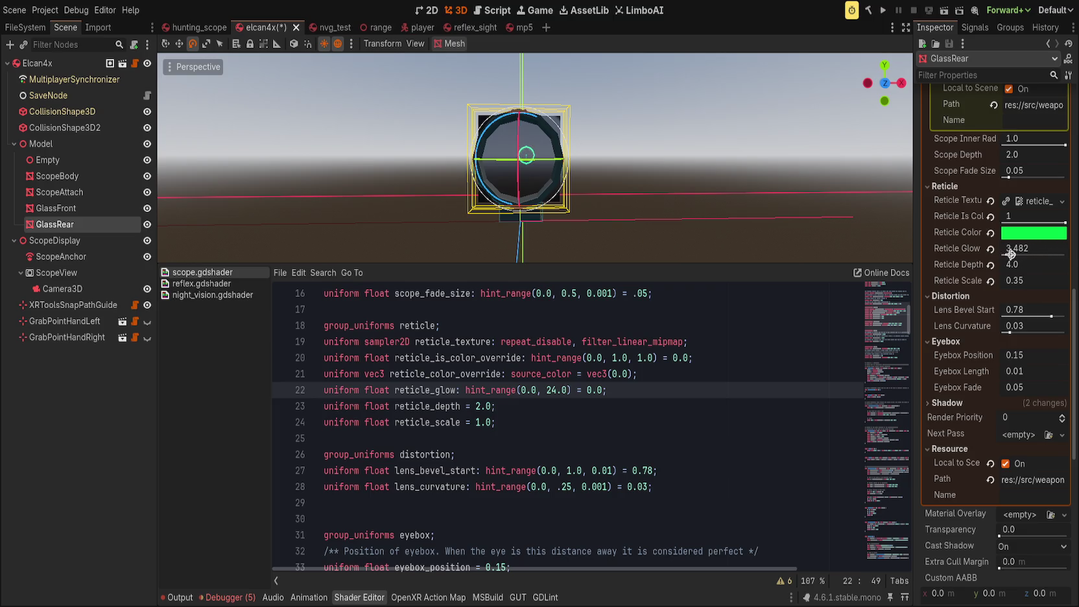
left_click_drag(1020, 265, 937, 249)
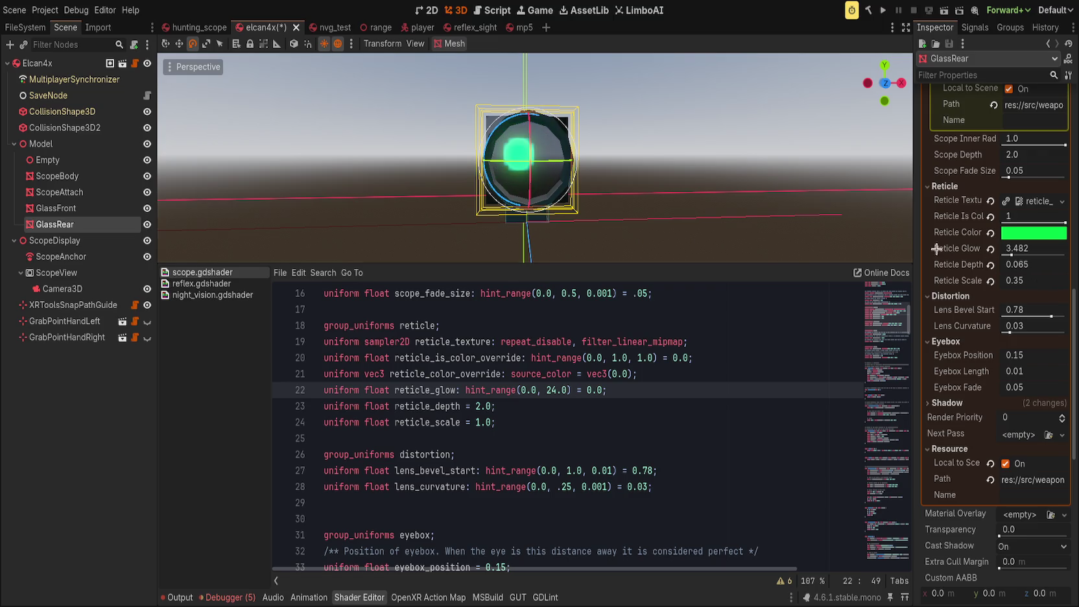
left_click_drag(1044, 266, 1064, 266)
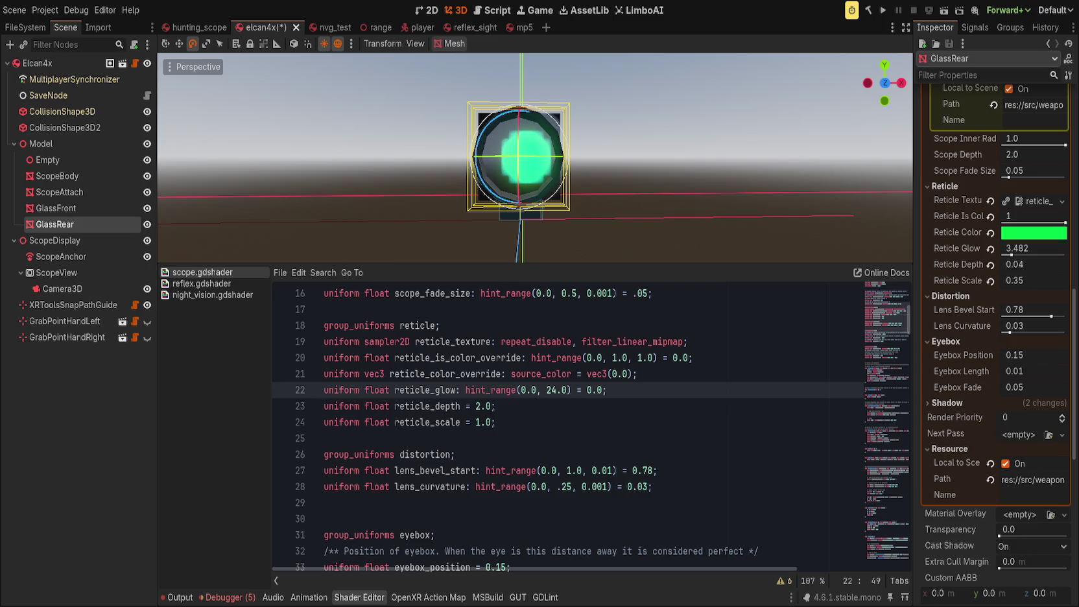
left_click_drag(1038, 265, 1035, 266)
scroll(680, 212, "up", 2)
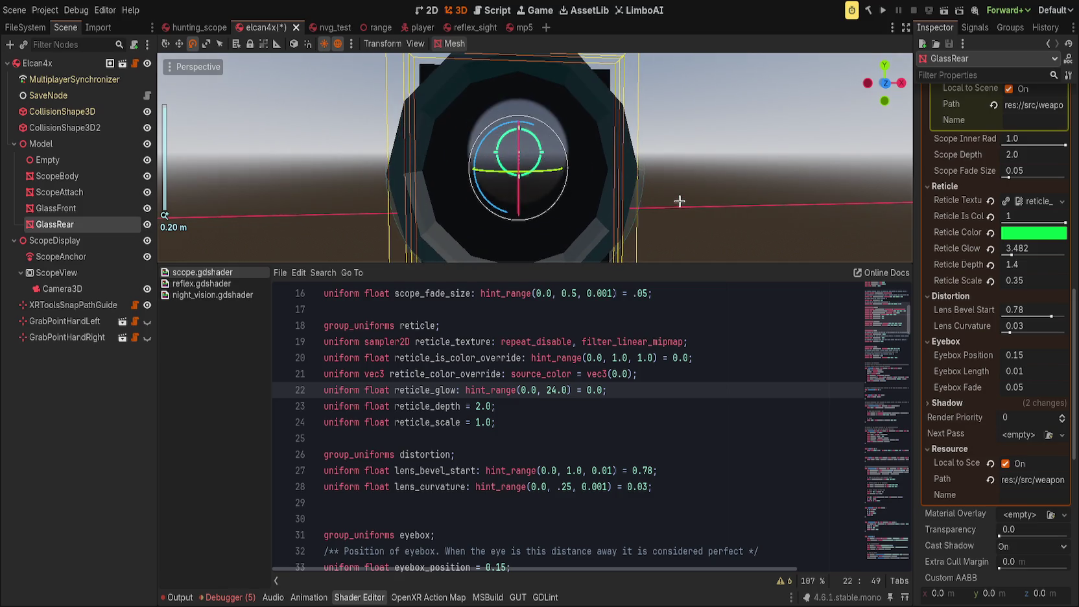
mouse_move(1028, 264)
left_mouse_down()
mouse_move(1001, 264)
mouse_move(1019, 264)
left_mouse_up()
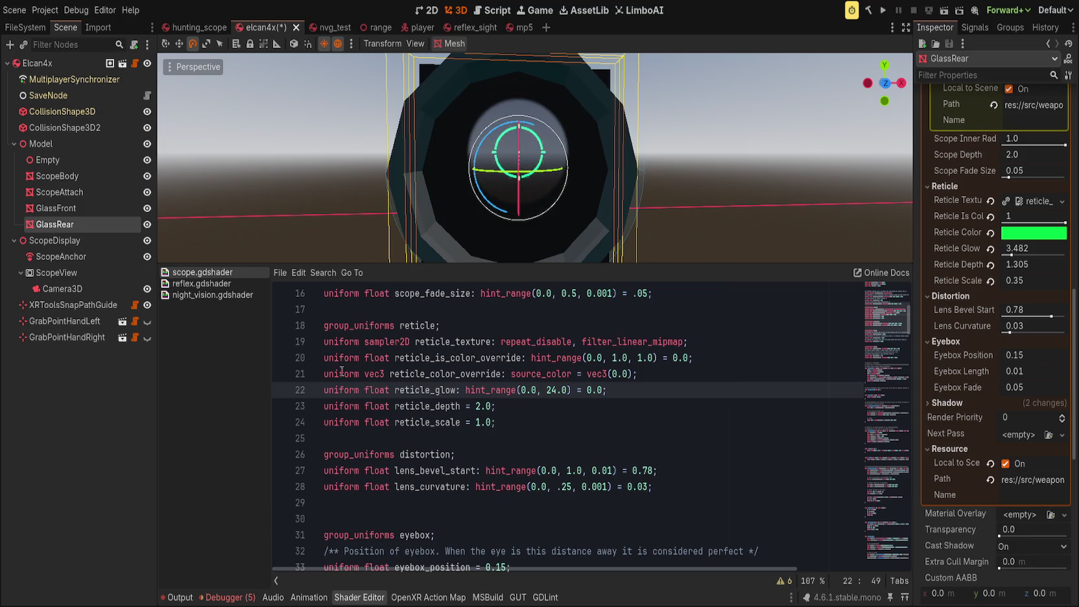
scroll(469, 382, "down", 4)
scroll(520, 452, "up", 9)
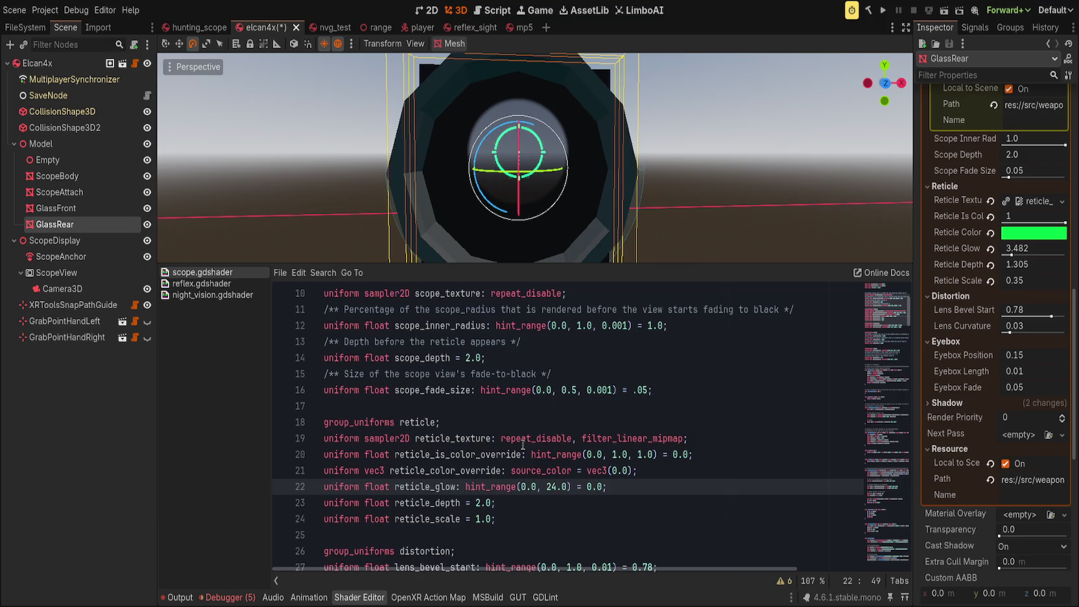
scroll(520, 196, "down", 3)
left_click_drag(520, 197, 529, 205)
scroll(281, 355, "down", 11)
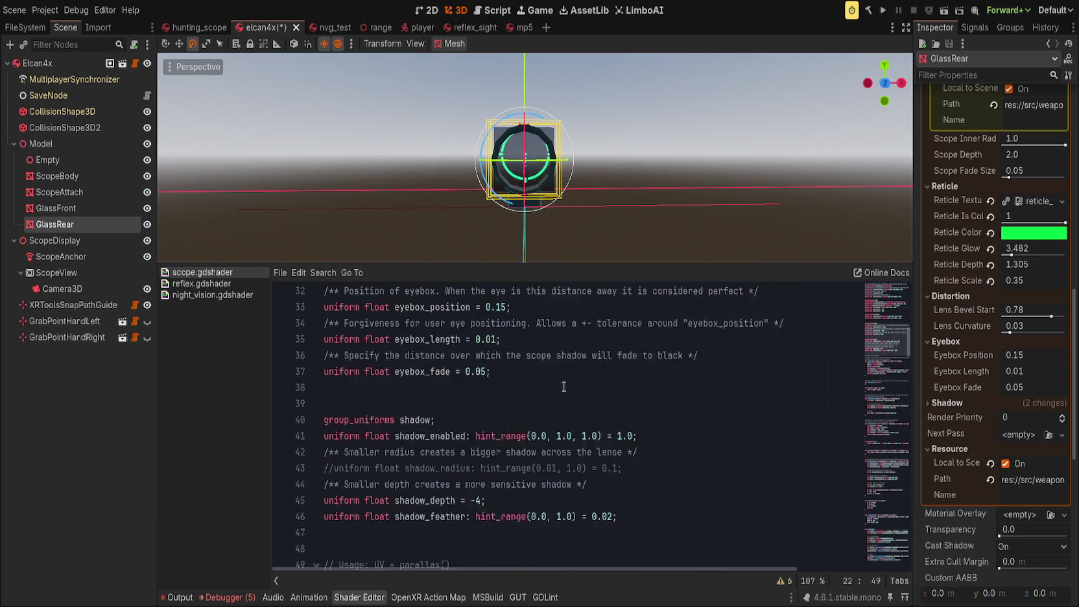
Step: Uncheck Use HDR 2D in the ScopeView subviewport's Rendering settings
left_click(70, 272)
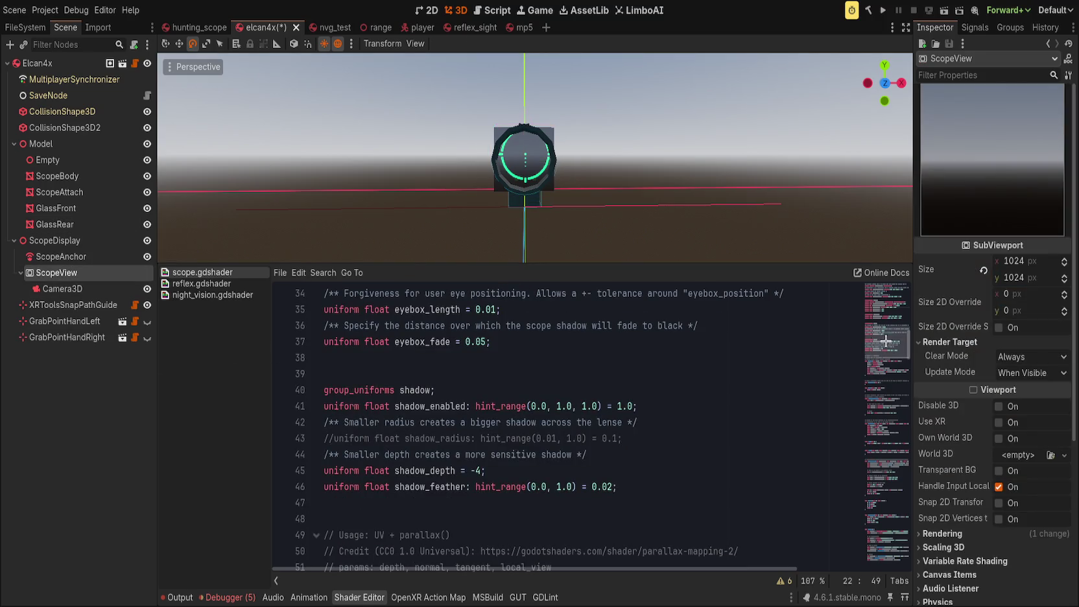
scroll(968, 444, "down", 2)
left_click(954, 478)
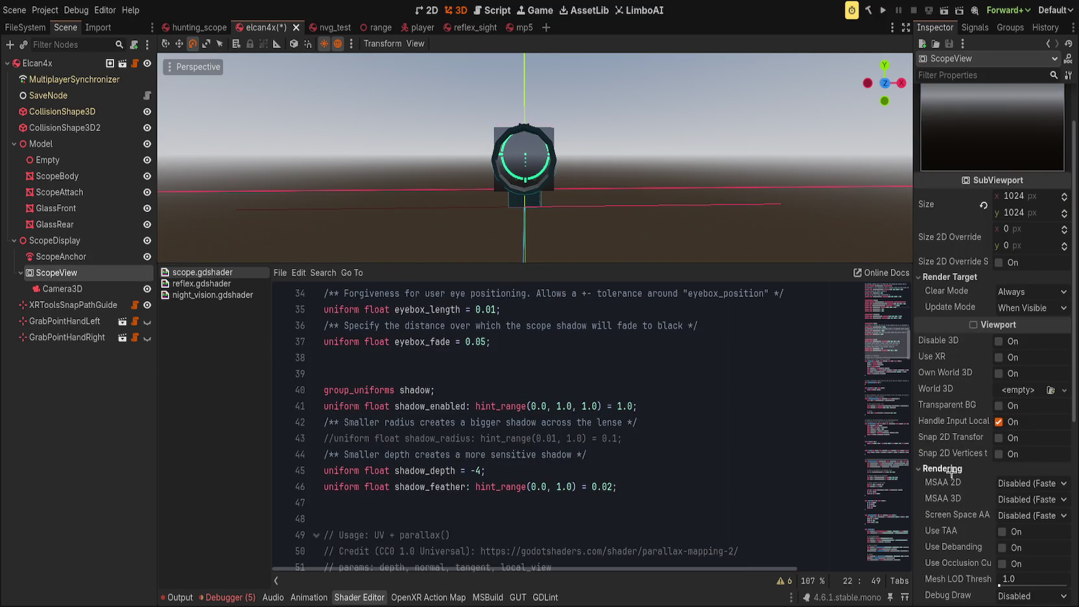
scroll(960, 479, "down", 2)
left_click(1002, 548)
left_click(940, 404)
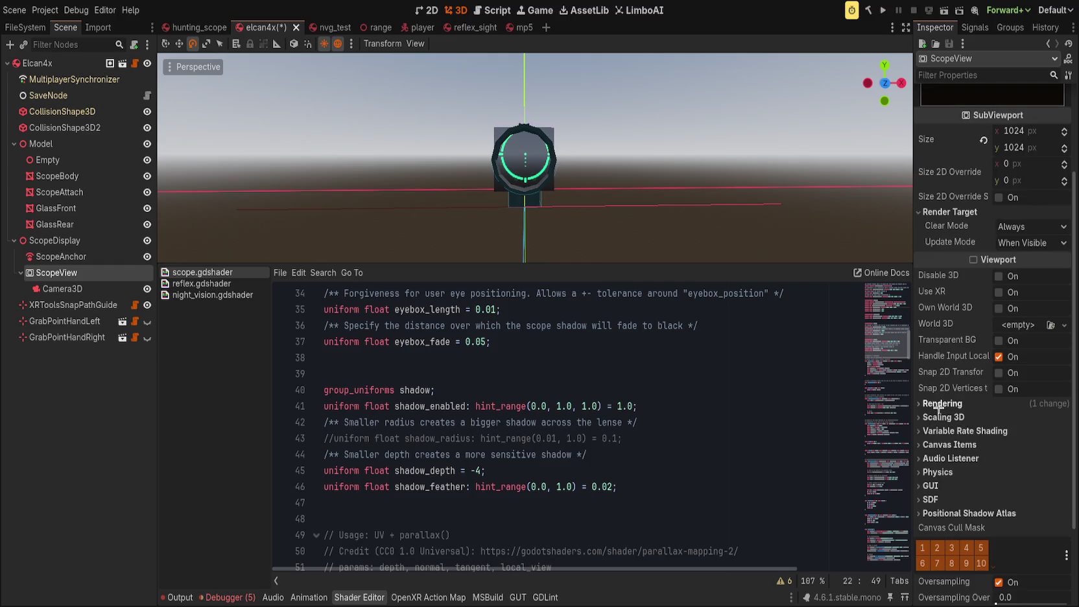
scroll(859, 396, "down", 6)
left_click(894, 541)
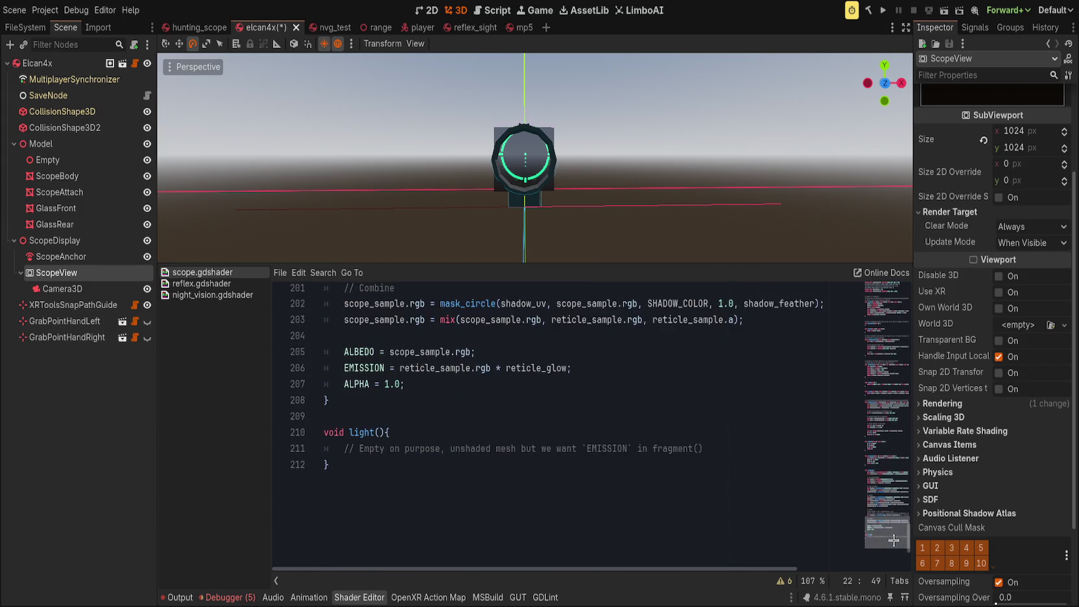
Step: Test deleting the scope shader's light() function, save, then restore it with undo
scroll(894, 540, "up", 1)
left_click_drag(402, 535, 421, 487)
key("Delete")
key("ctrl+s")
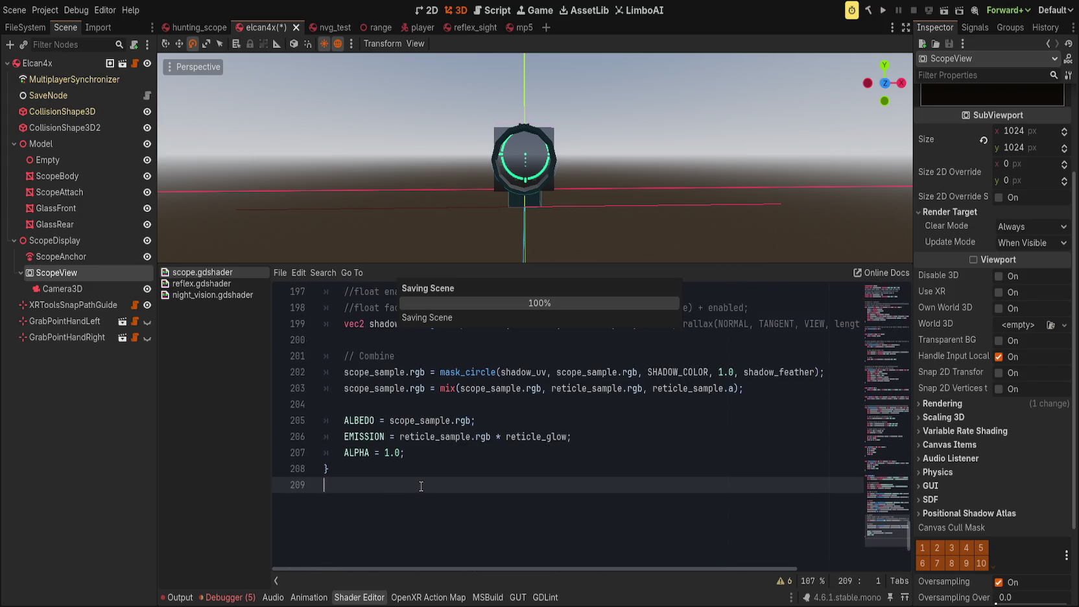
key("ctrl+z")
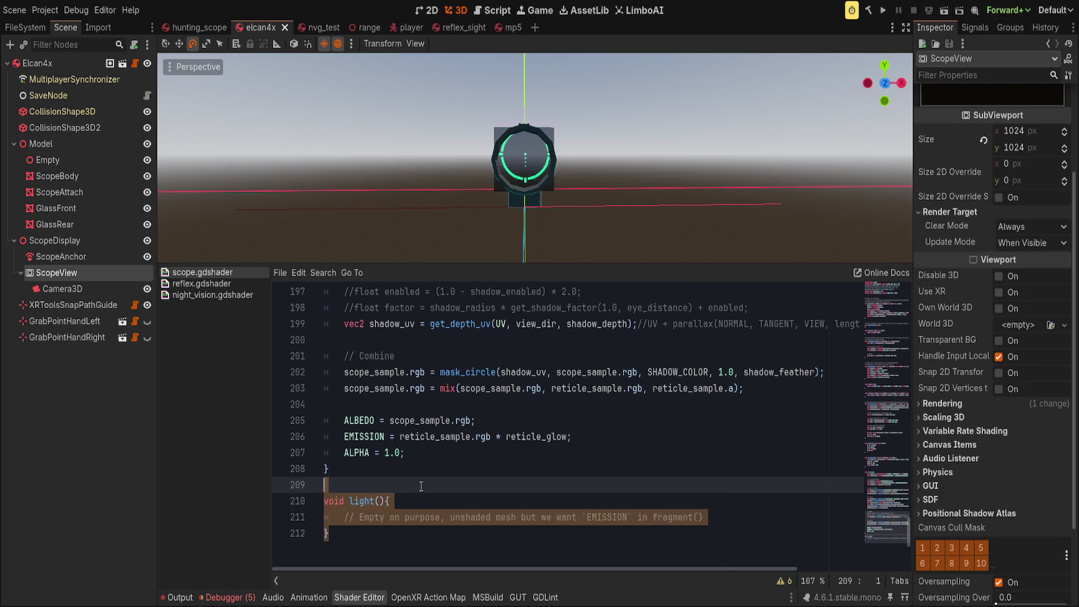
left_click(450, 502)
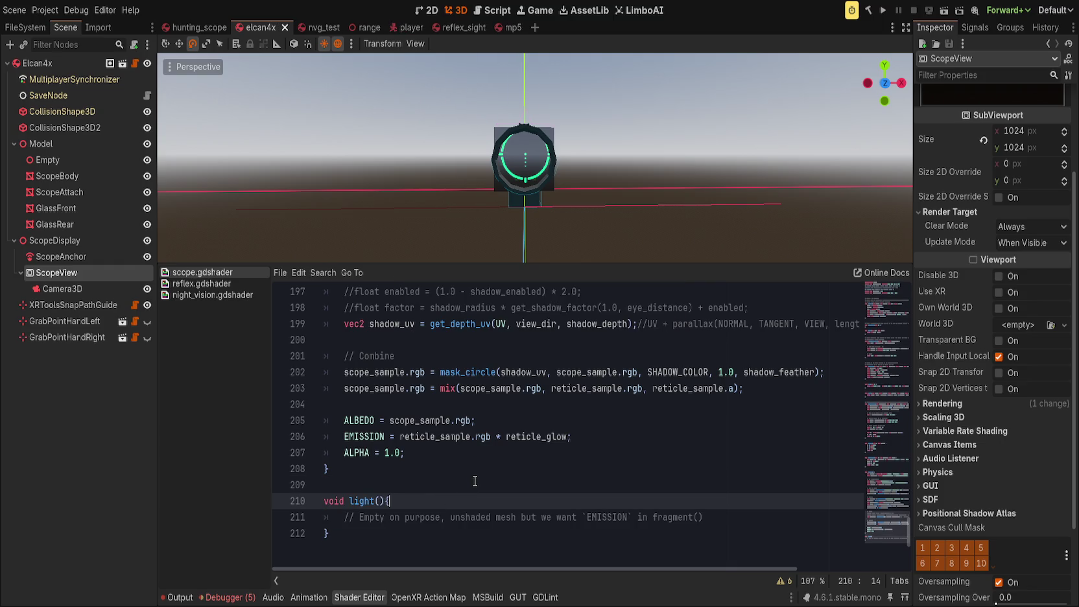
Step: Try 'unshaded,' in render_mode and save, then revert to depth_draw_opaque, blend_mix and save
scroll(862, 513, "up", 5)
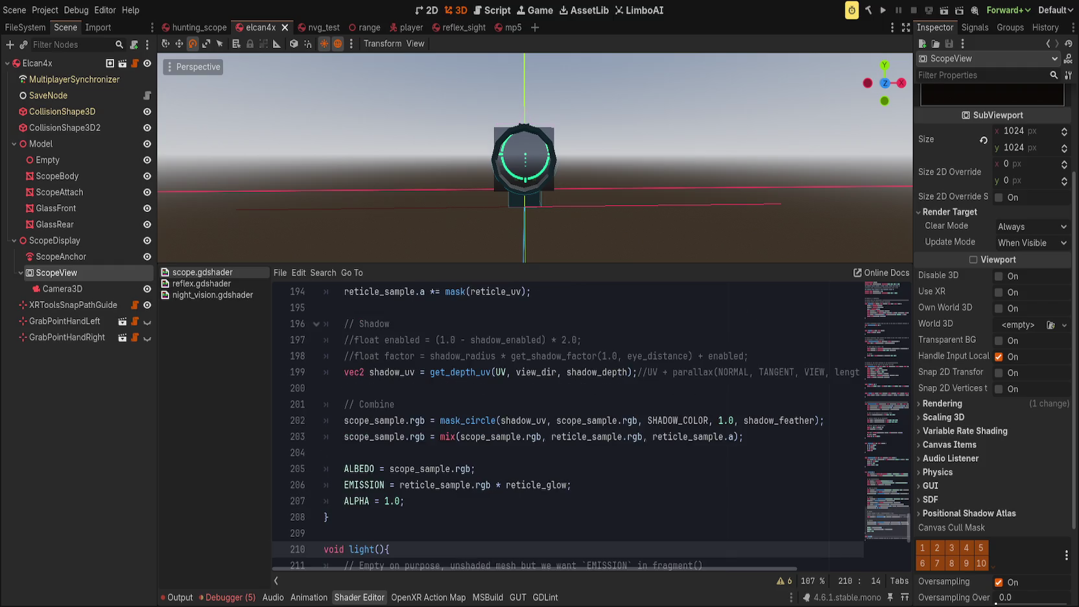
scroll(862, 512, "down", 4)
left_click_drag(862, 512, 863, 292)
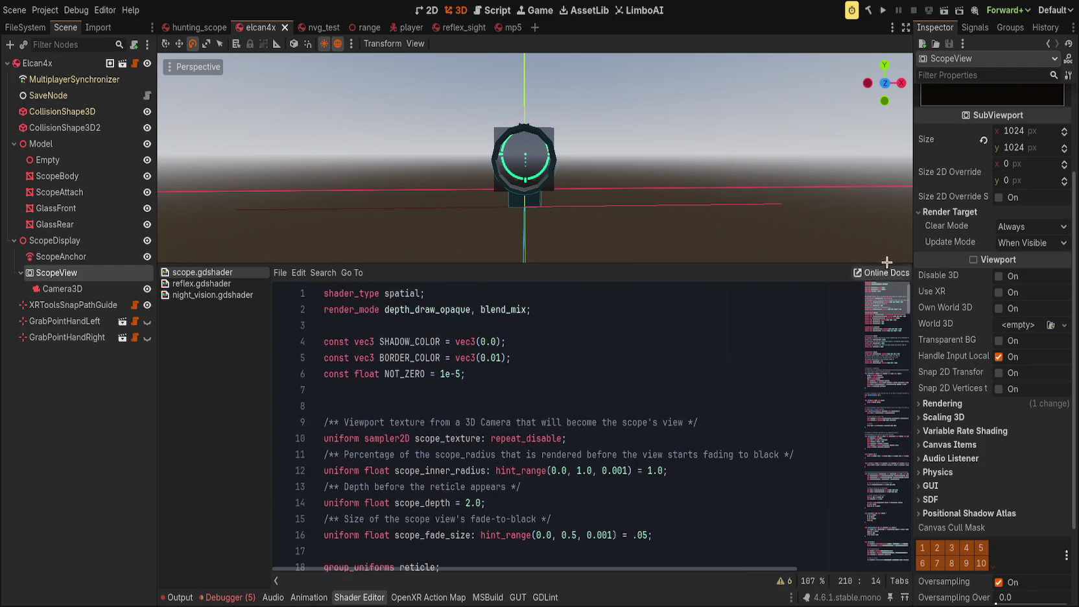
left_click(386, 310)
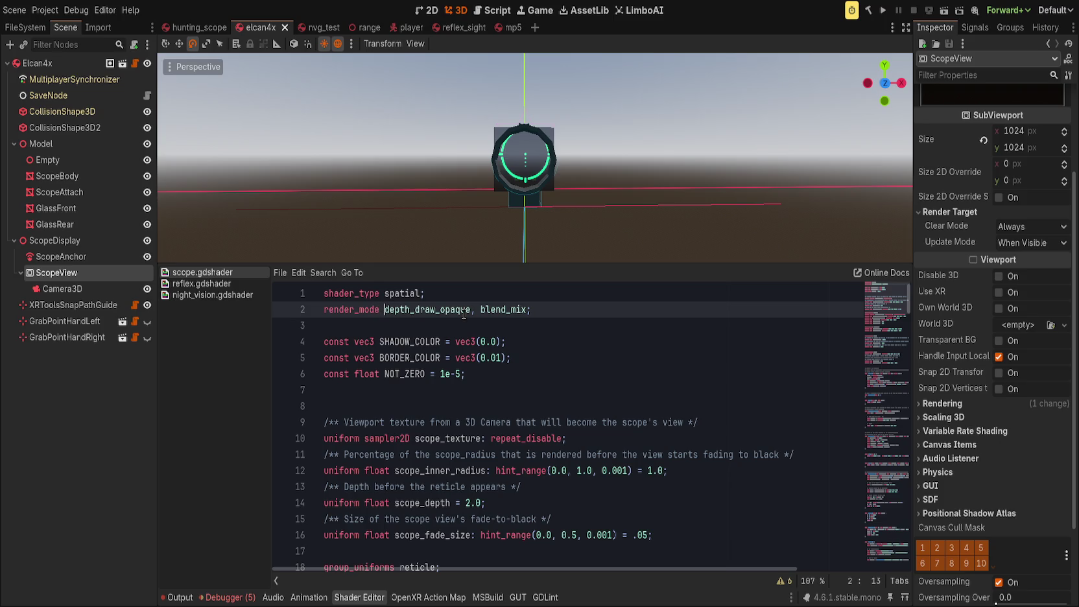
type("unshaded,")
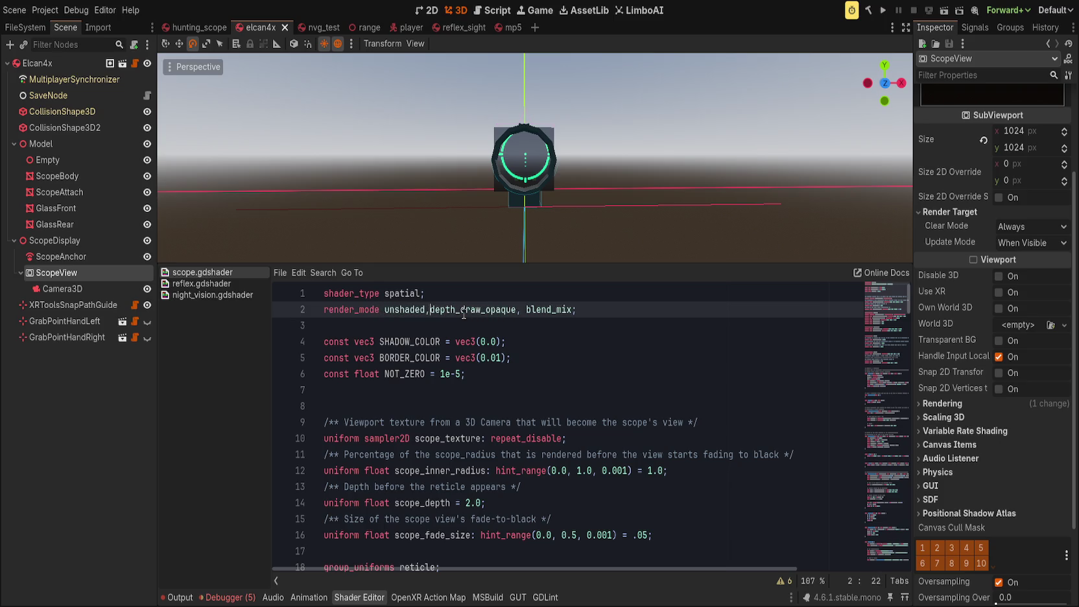
key("ctrl+s")
key("ctrl+z")
key("ctrl+s")
left_click(668, 423)
scroll(851, 454, "down", 20)
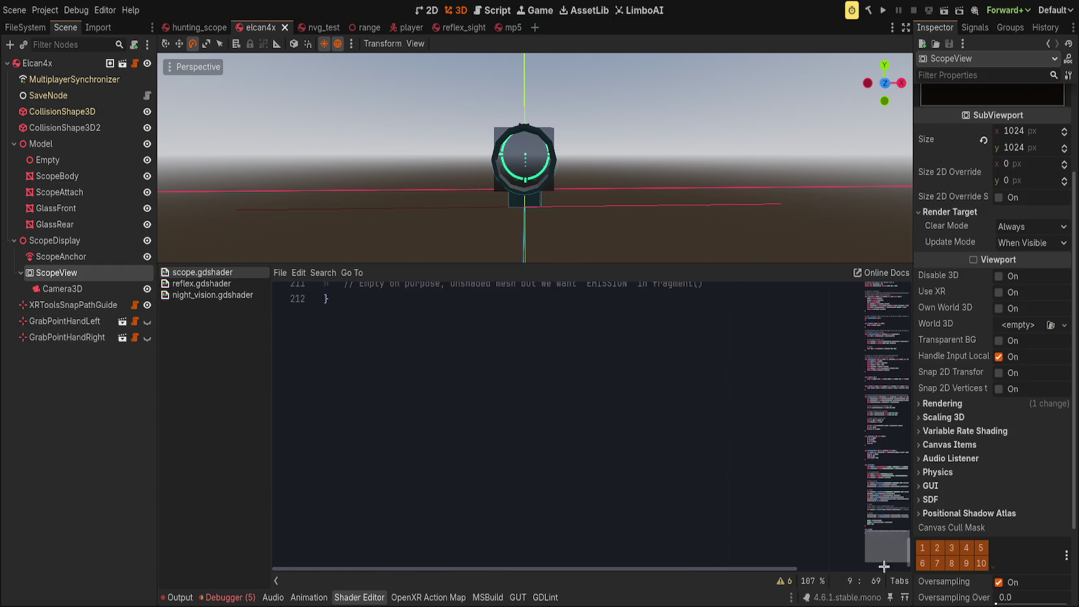
Step: Write a LIGHT_COLOR = vec3(1.0) assignment inside light()
left_click(448, 413)
type("LIGHT")
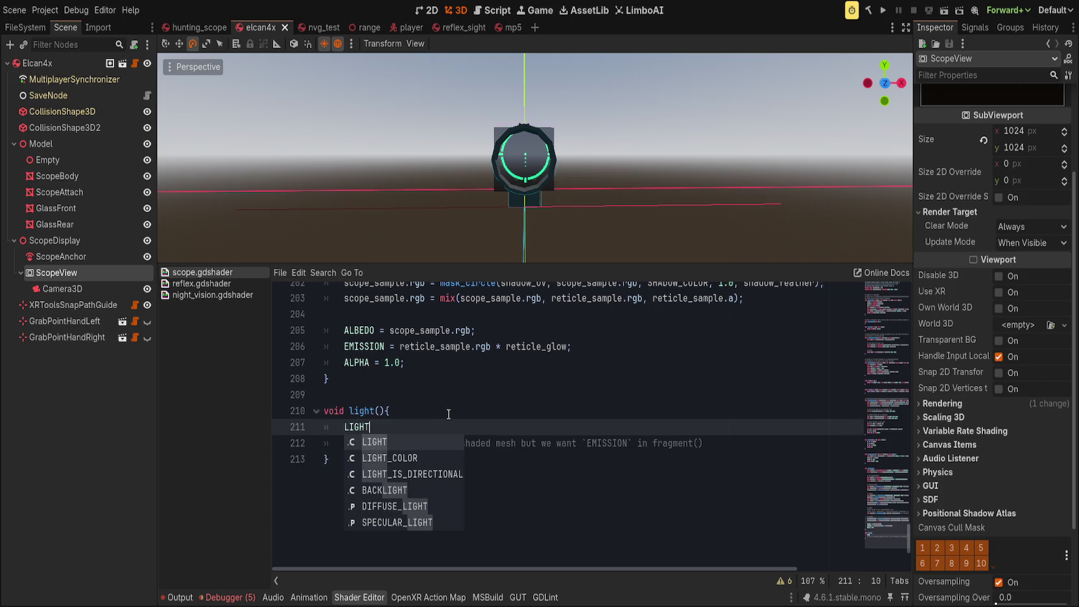
key("Escape")
type(" = vec3(1.0);")
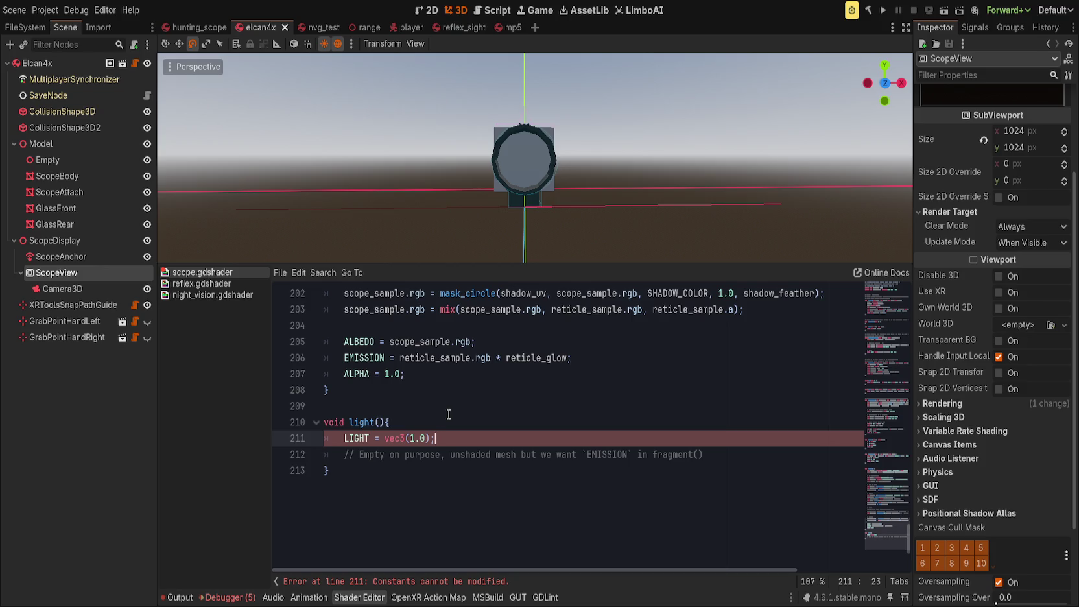
double_click(352, 437)
type("LIGHT_C")
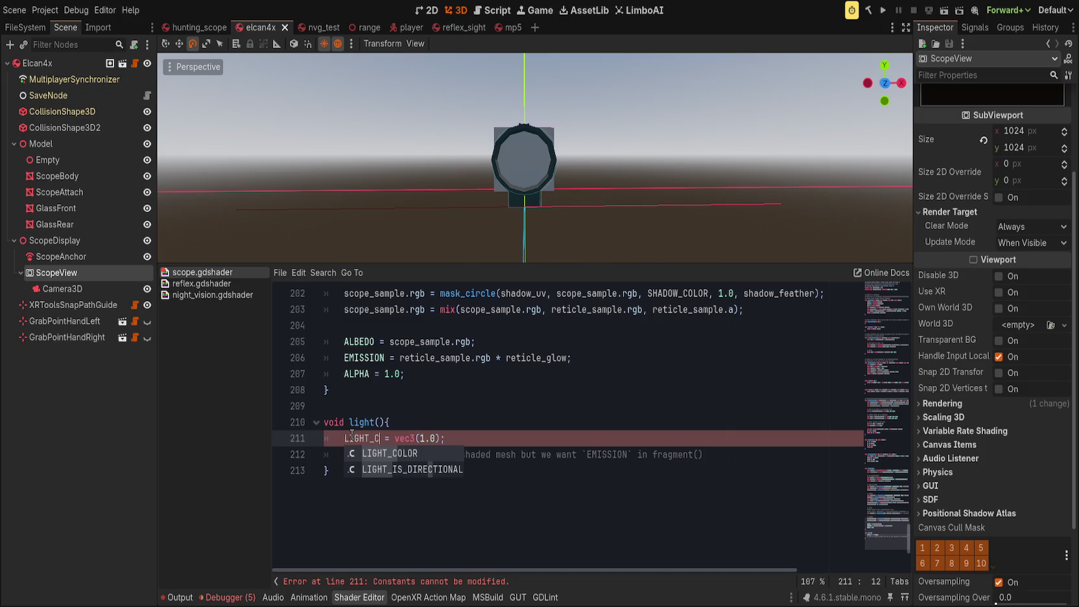
key("Return")
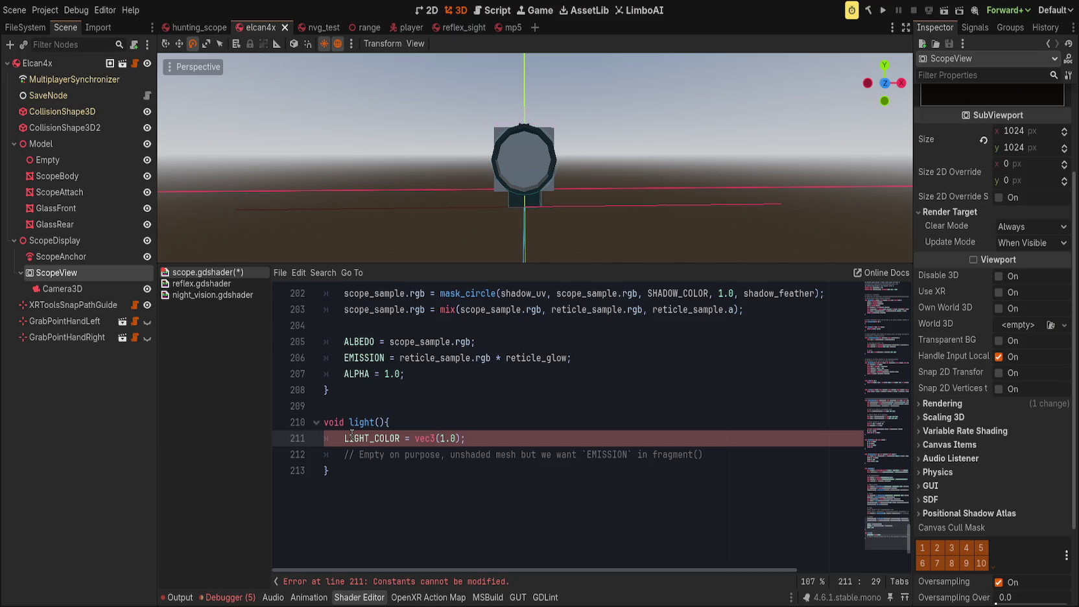
Step: Replace that line with DIFFUSE_LIGHT = vec3(1.0) and save the shader
key("BackSpace")
key("BackSpace")
key("BackSpace")
key("End")
key("shift+Home")
key("BackSpace")
type("di")
key("Return")
type("= vec3(1.0")
key("ctrl+s")
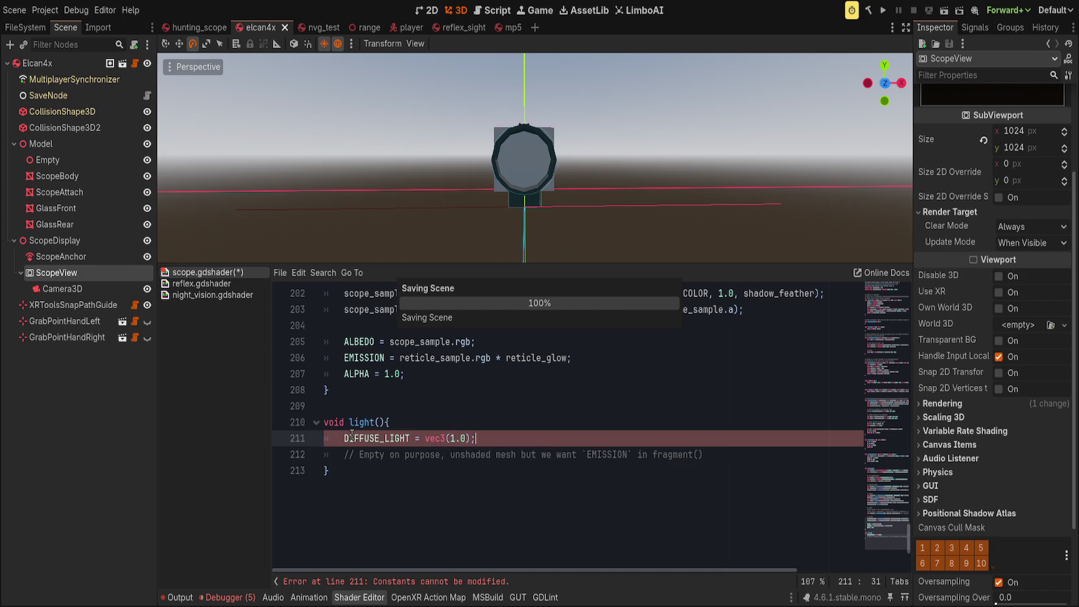
Step: Change the diffuse value to vec3(0.6), save, then comment the line out with //
scroll(429, 188, "up", 3)
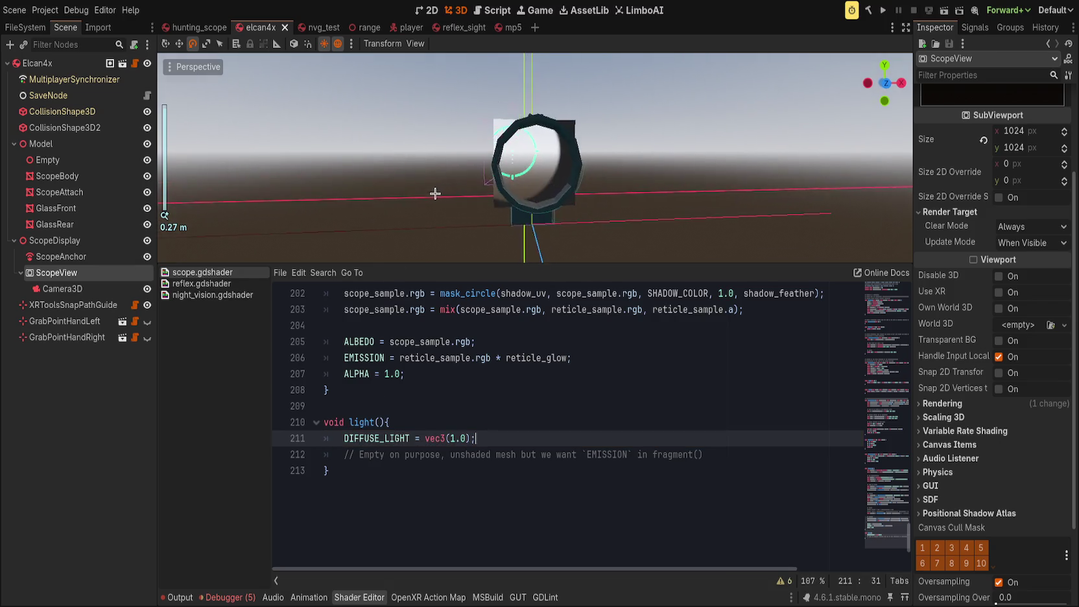
left_click_drag(450, 438, 466, 441)
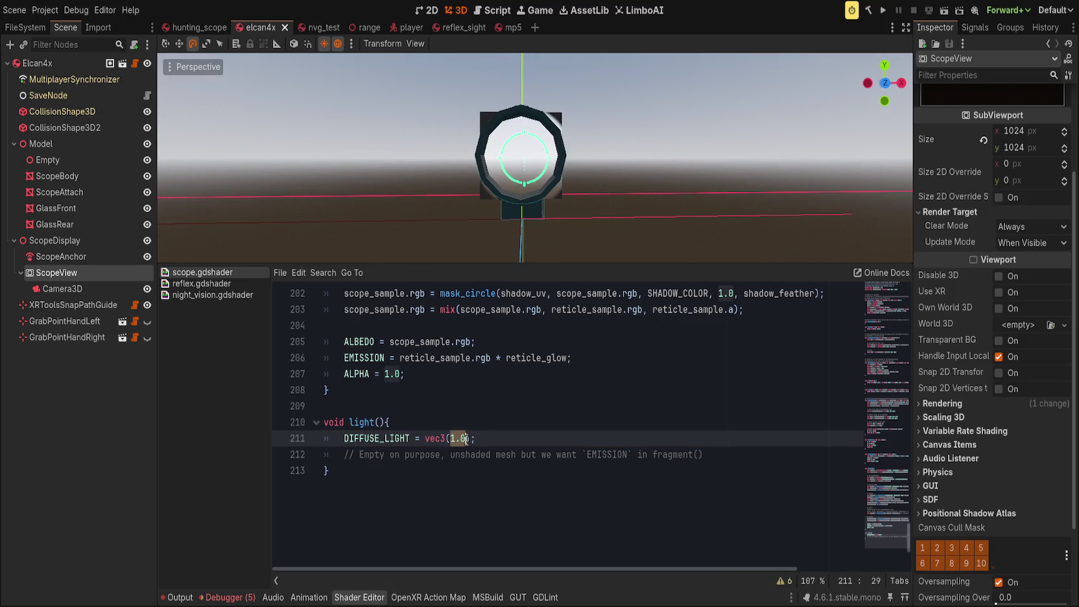
type("0.6")
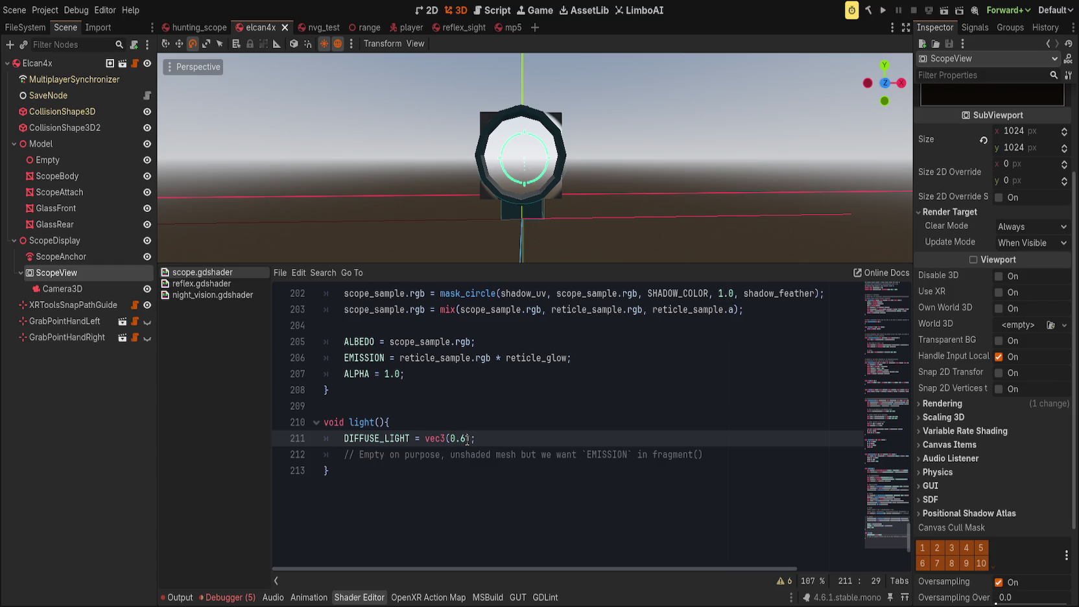
key("End")
key("ctrl+s")
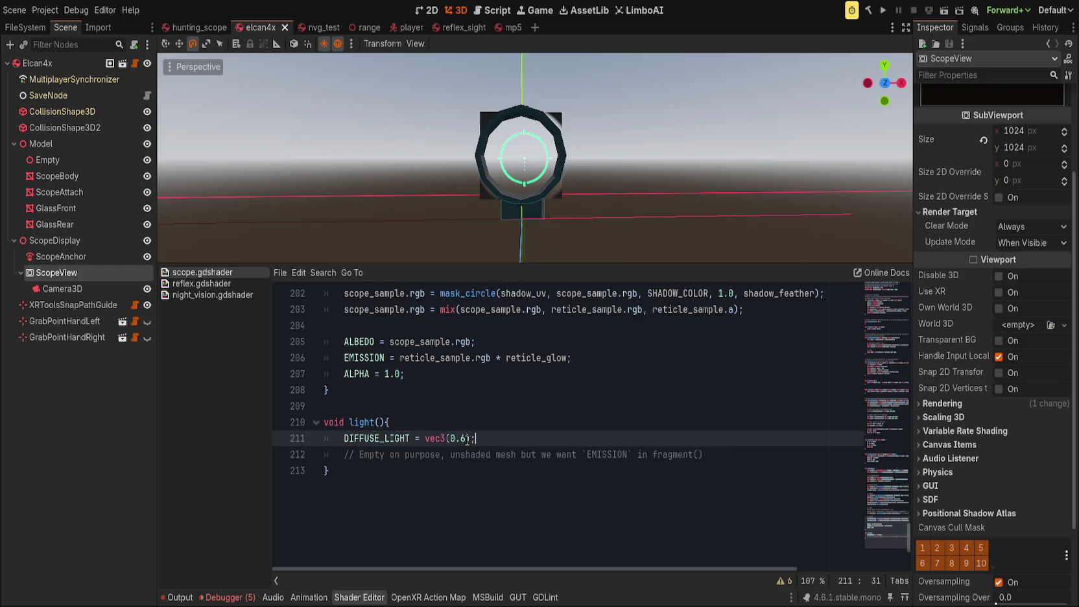
scroll(436, 216, "up", 6)
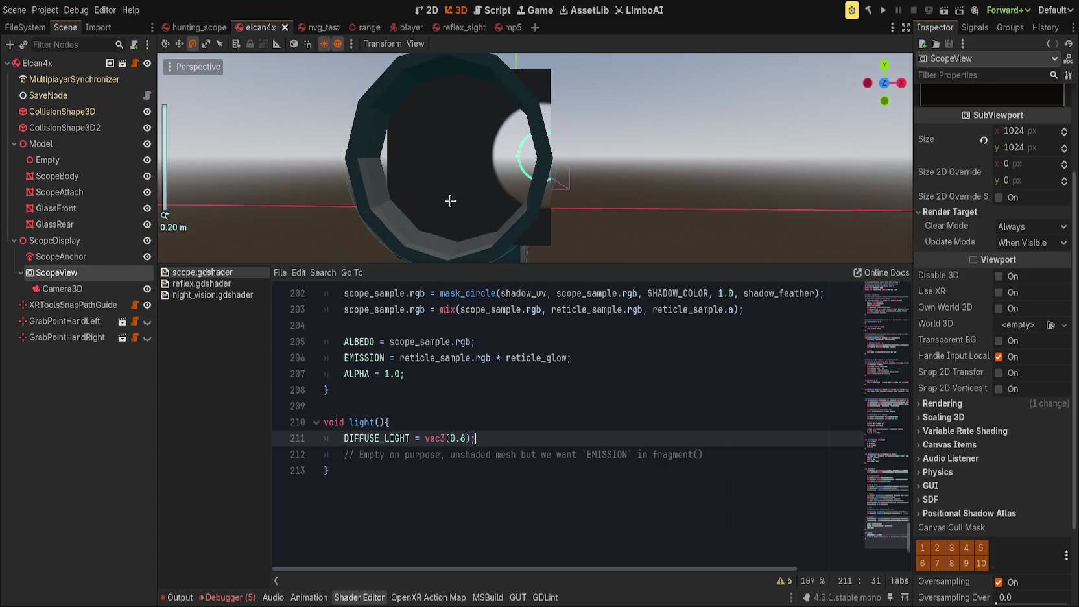
left_click(342, 438)
type("//")
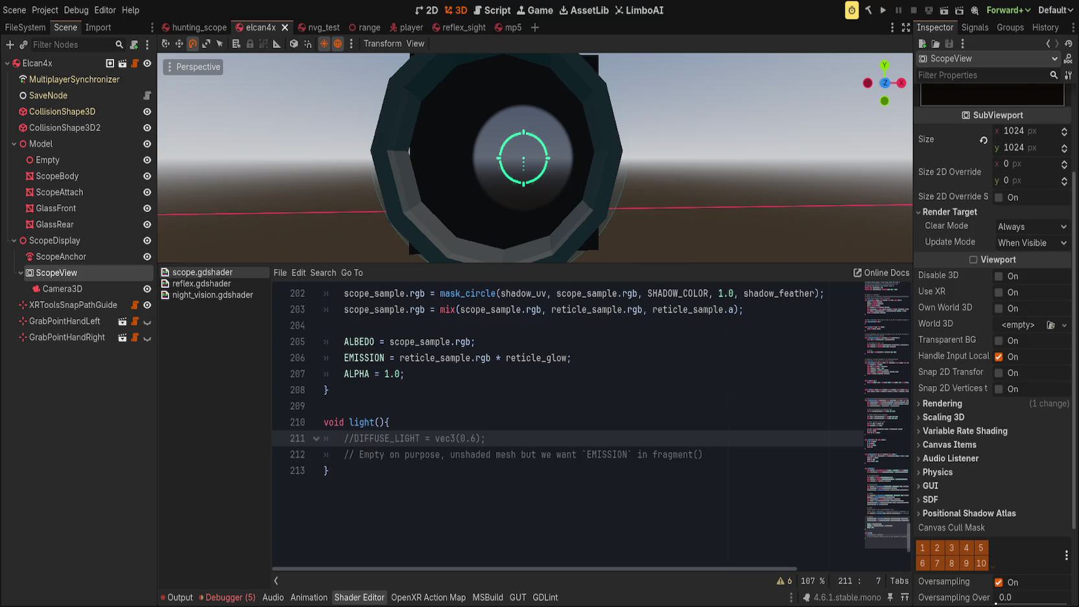
left_click_drag(887, 522, 876, 290)
Step: Test removing depth_draw_opaque from render_mode, save, then undo the removal
left_click_drag(384, 309, 478, 310)
key("BackSpace")
key("ctrl+s")
key("ctrl+z")
left_click(903, 486)
scroll(570, 422, "down", 10)
Step: Set EMISSION to mix(reticle_sample.rgb, reticle_sample.rgb * reticle_glow, reticle_sample.a) and save
left_click(571, 391)
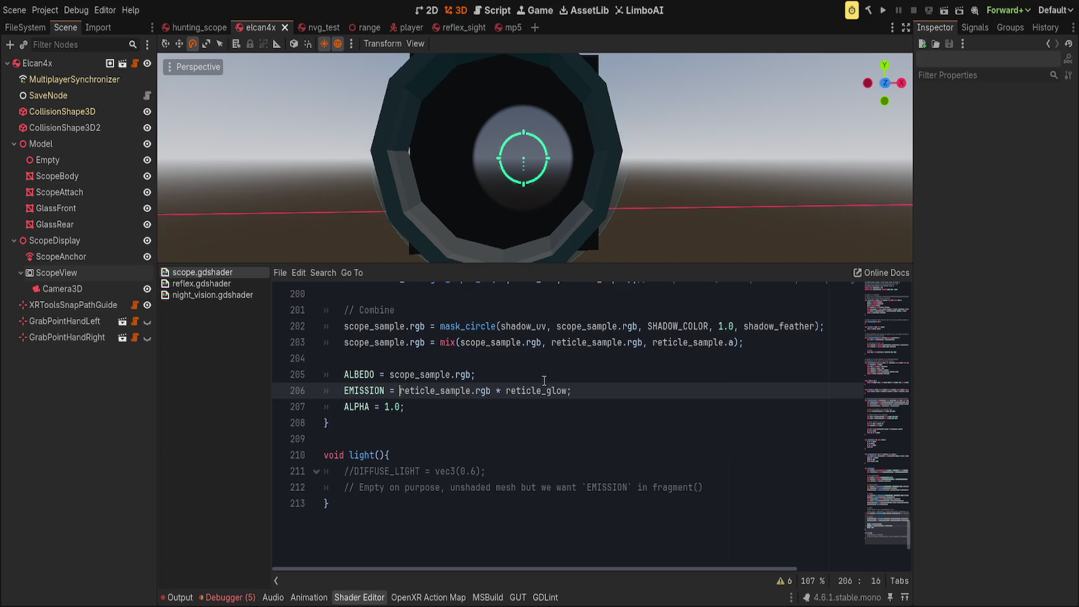
type("mix(reticle")
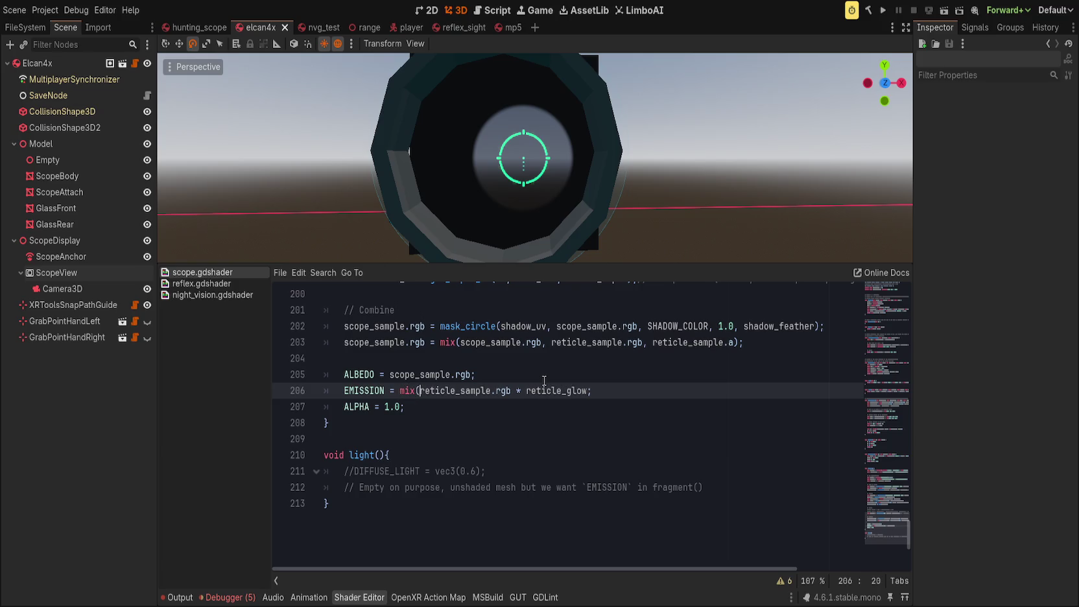
type("_sample.rgb,")
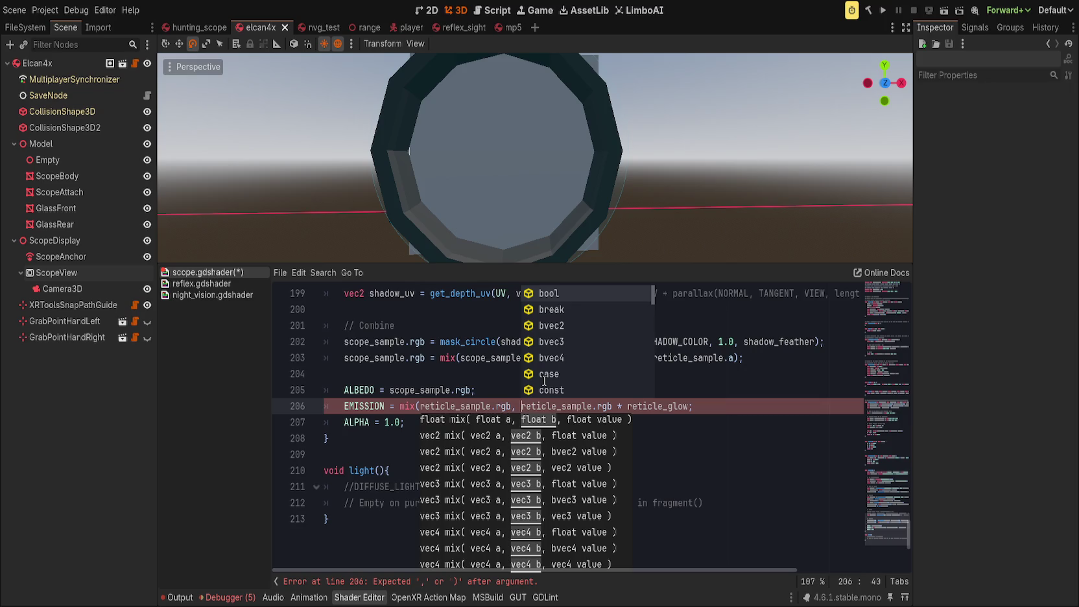
type("reticle_sample.")
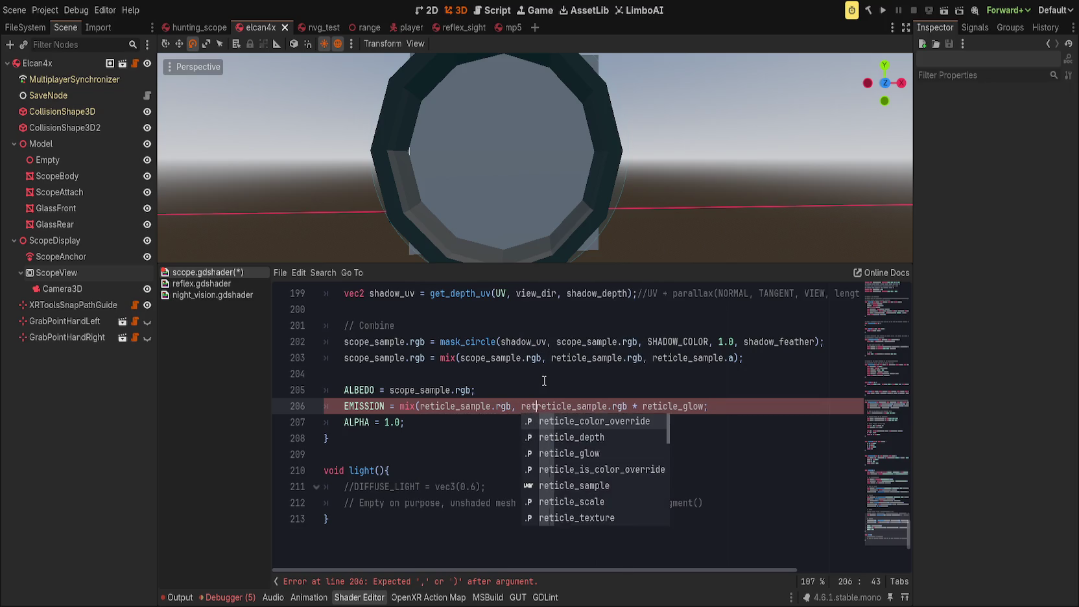
type("rgb * reticle")
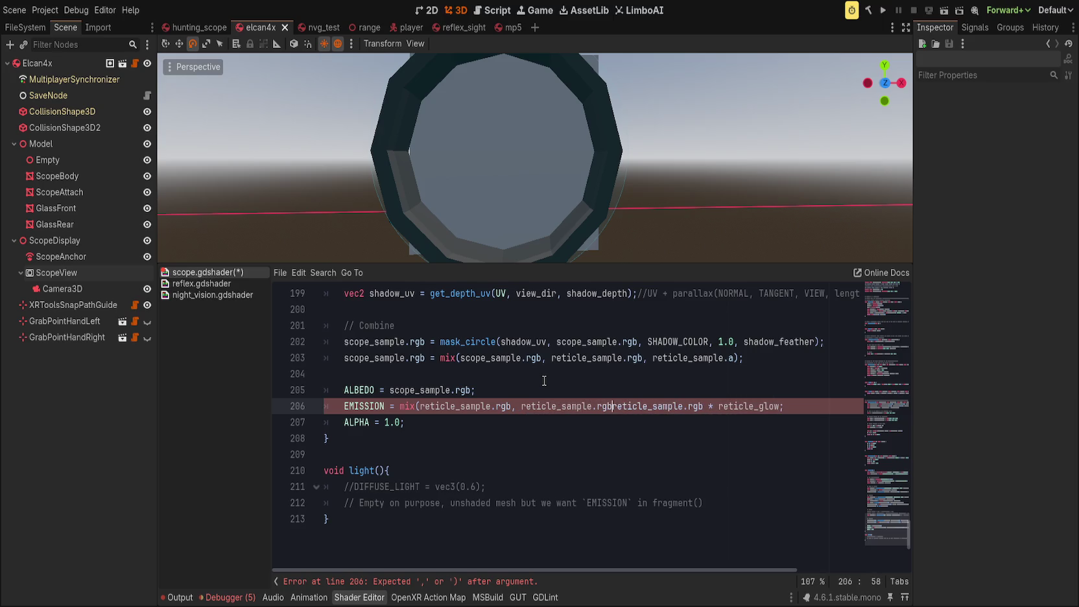
type("_glow, reti")
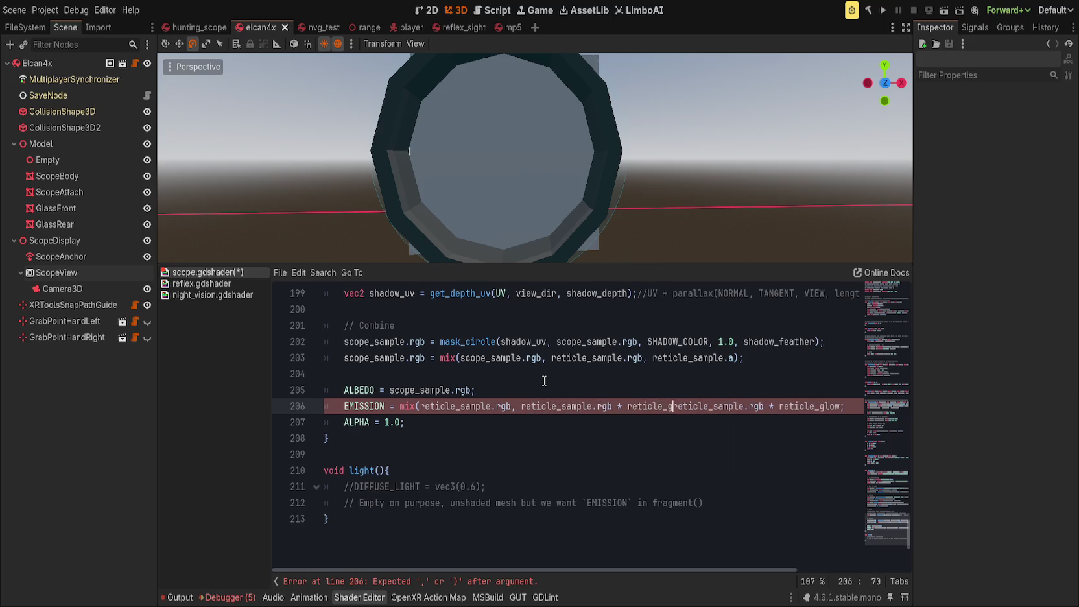
type("cle_sample.a);")
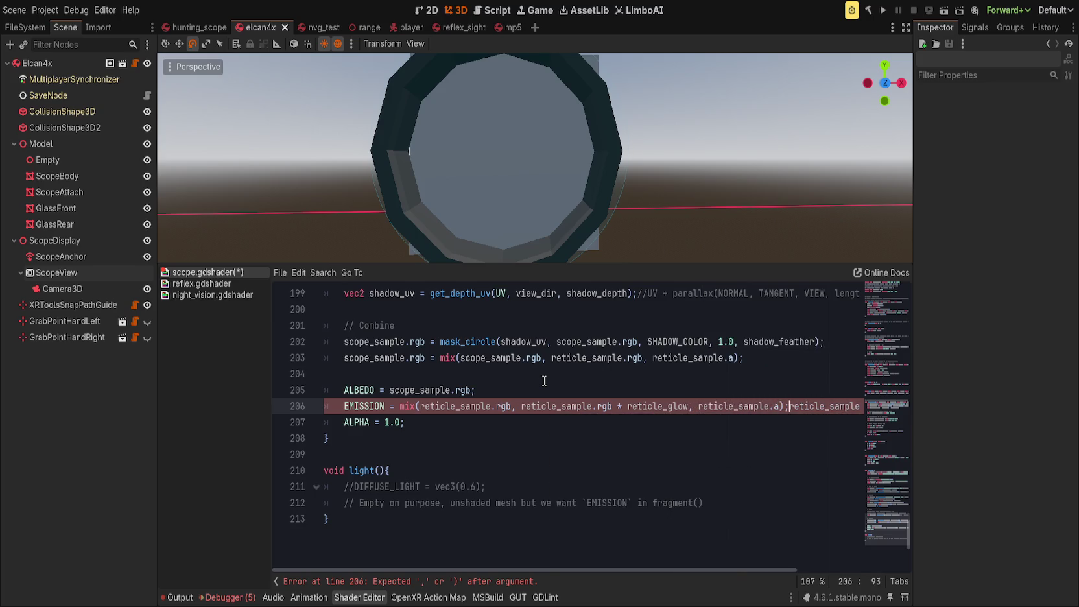
key("shift+End")
type(");")
key("ctrl+s")
scroll(545, 562, "left", 5)
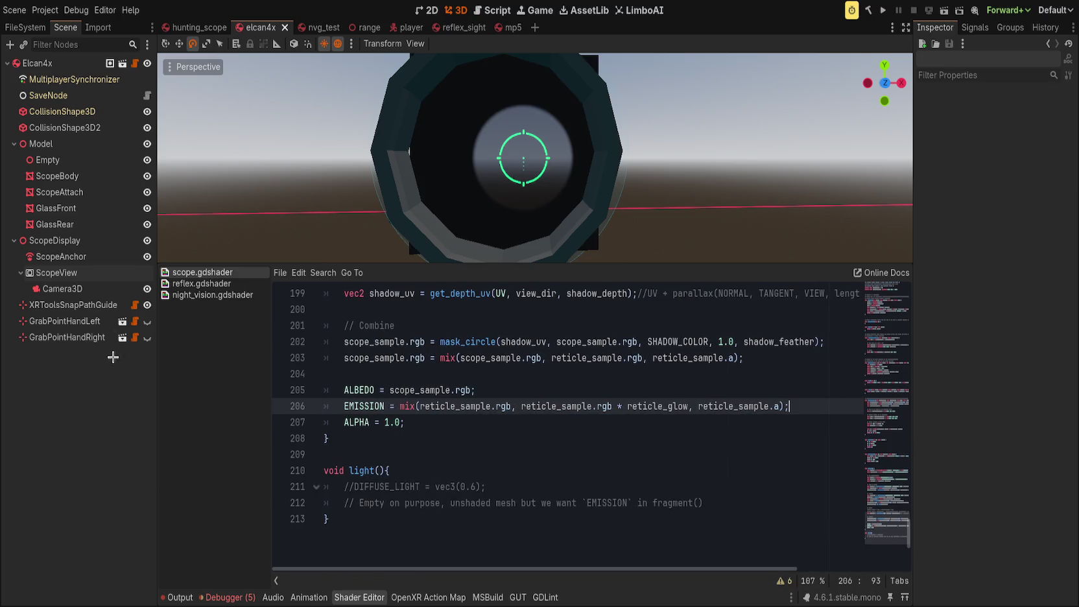
left_click(104, 231)
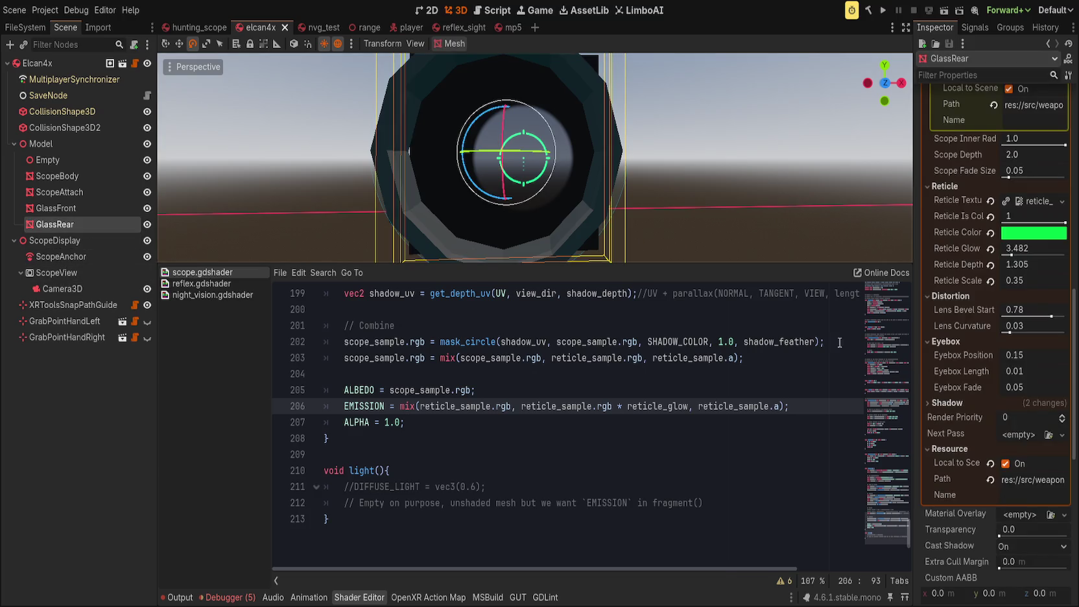
Step: Raise Reticle Glow to 24.0 and weight the EMISSION mix by reticle_sample.a+0.5, then save
left_click_drag(1012, 255, 1065, 255)
left_click_drag(701, 166, 719, 169)
scroll(719, 169, "down", 5)
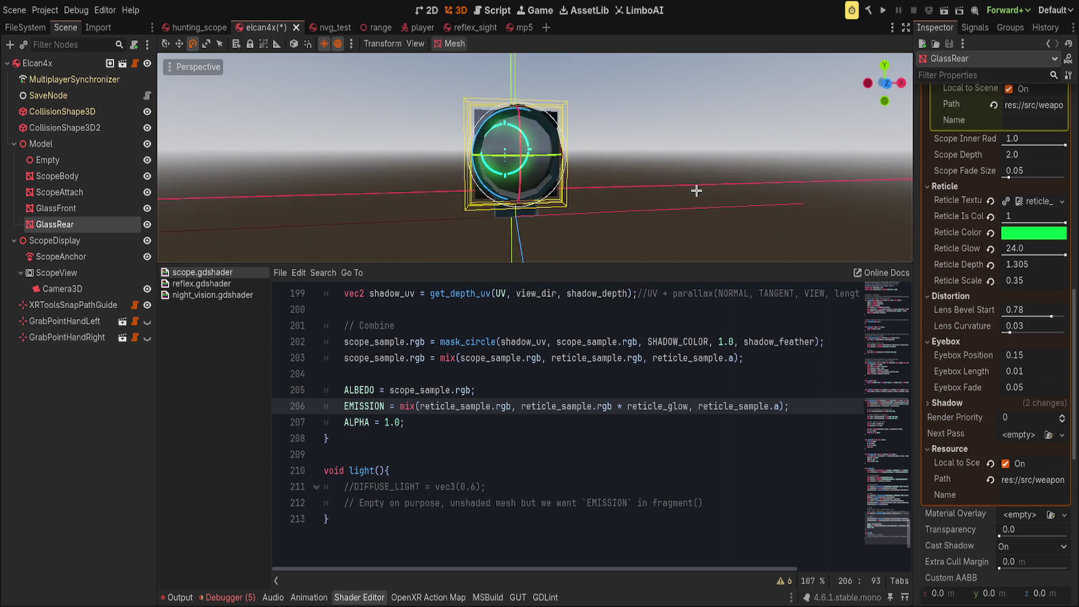
scroll(697, 192, "up", 5)
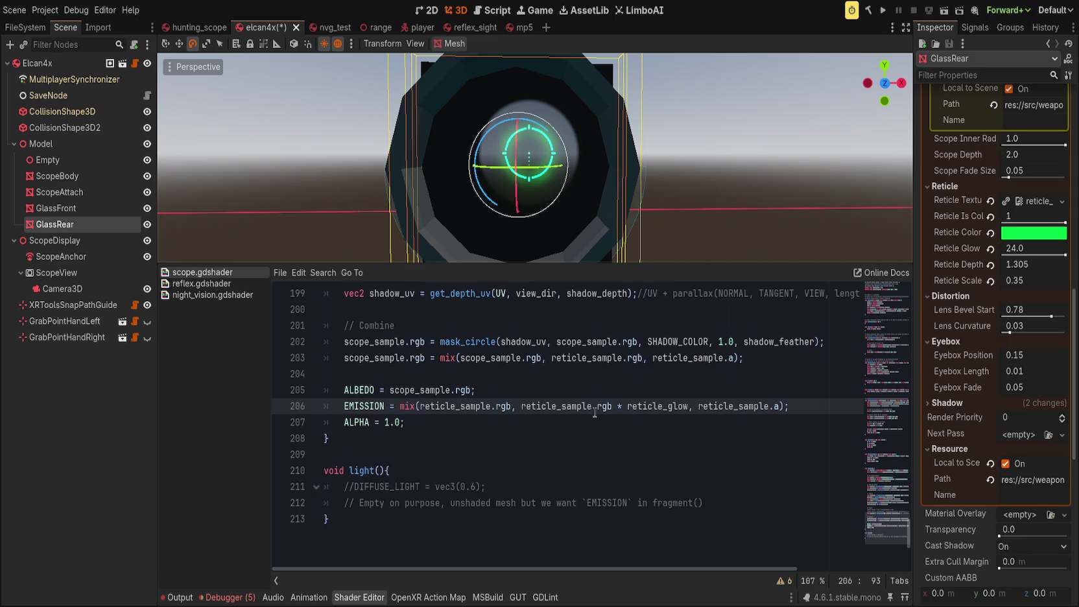
left_click(780, 406)
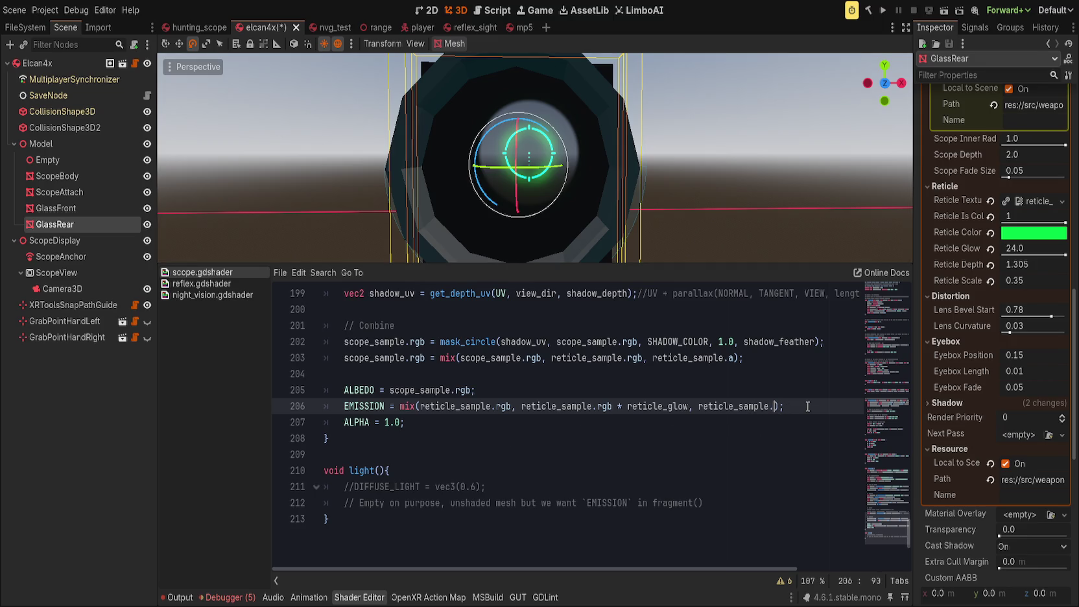
type("a+")
type("0.5")
key("ctrl+s")
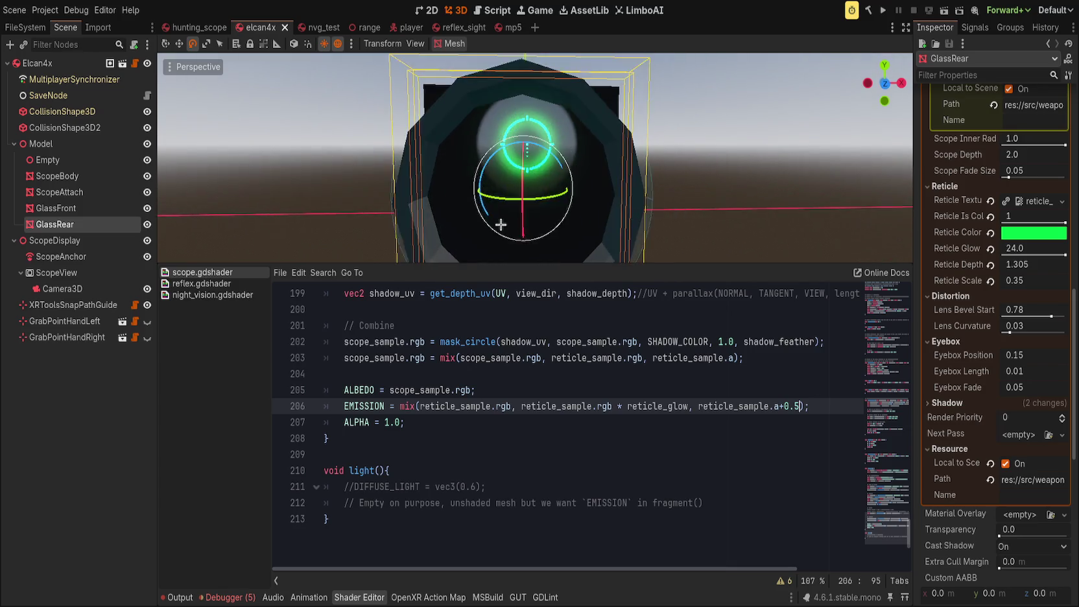
Step: Drag GlassRear's Reticle Glow back down, settling it at 1.0
left_click_drag(1064, 254, 1005, 253)
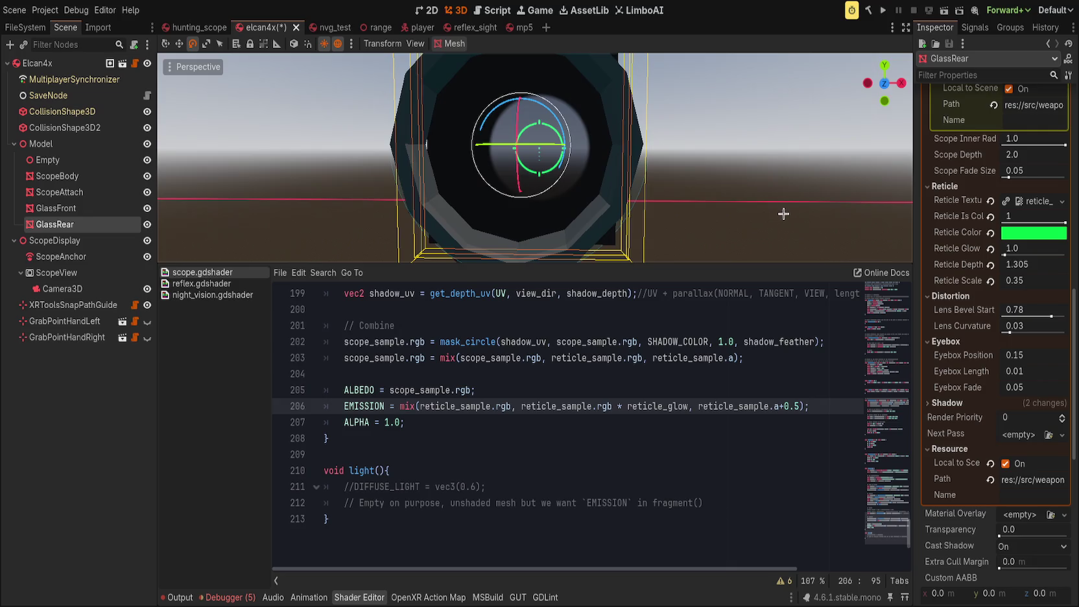
left_click(877, 456)
left_click(891, 349)
left_click_drag(892, 349, 891, 292)
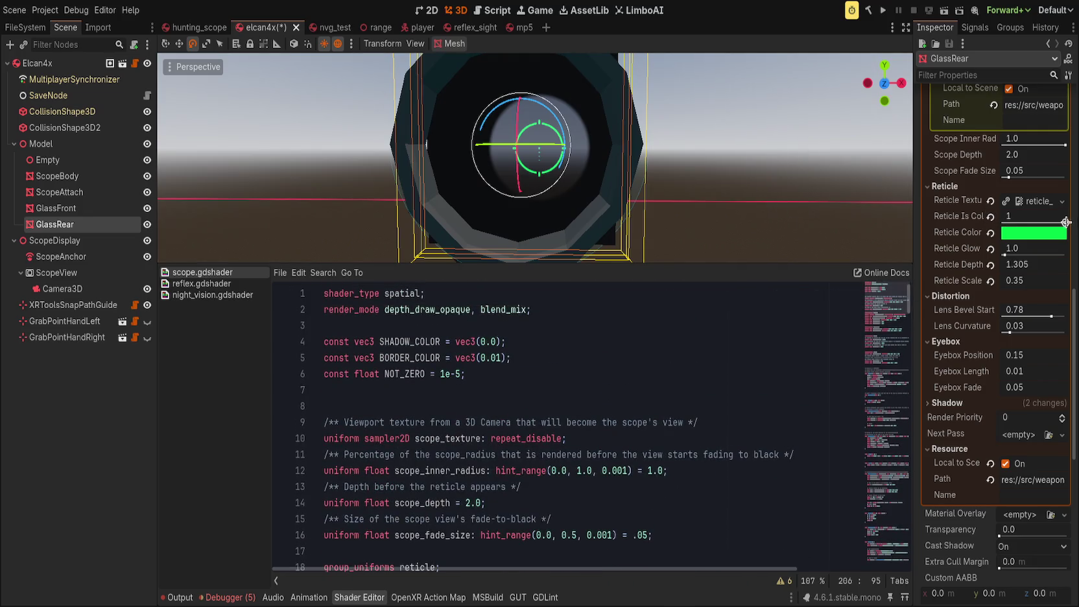
left_click_drag(1005, 254, 984, 257)
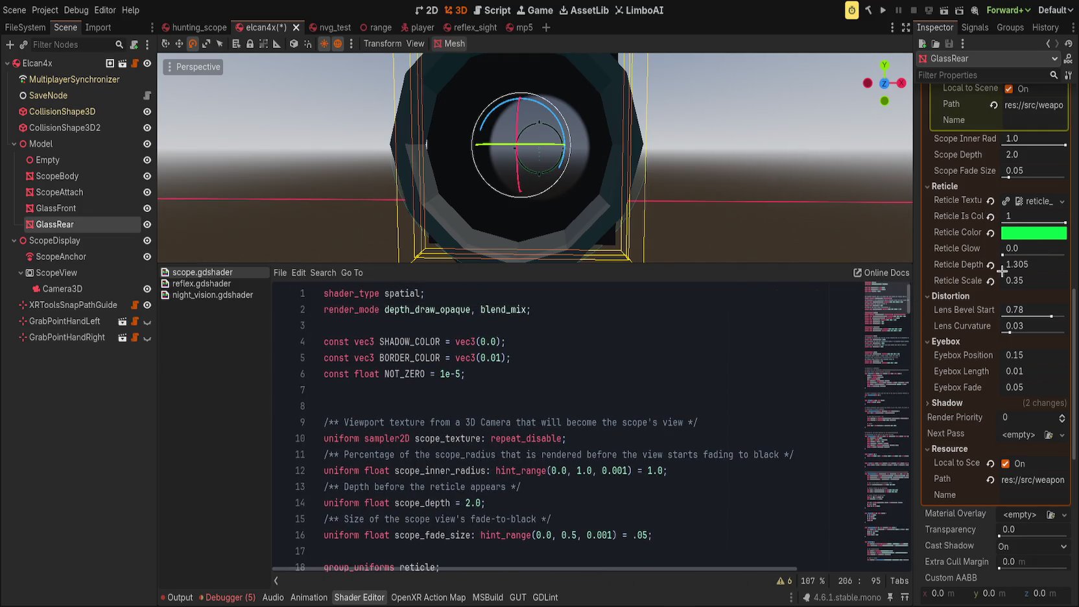
left_click(1012, 248)
type("1")
key("Return")
left_click(1020, 266)
key("shift+Tab")
type("0.2")
key("Return")
left_click(990, 249)
scroll(635, 431, "down", 4)
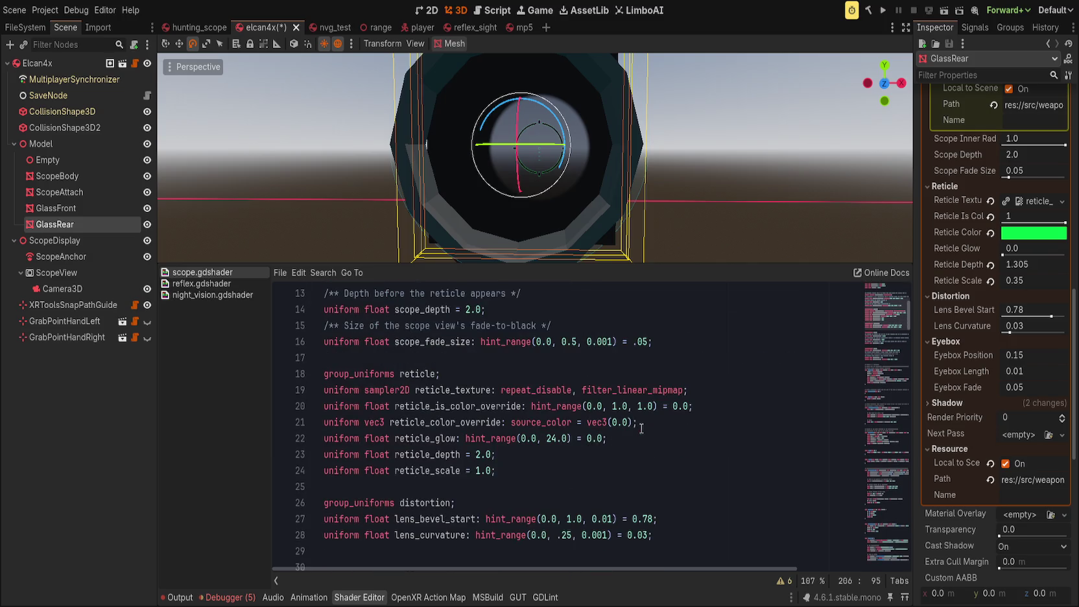
double_click(523, 438)
type("1")
double_click(589, 438)
type("1")
left_click(680, 441)
key("ctrl+s")
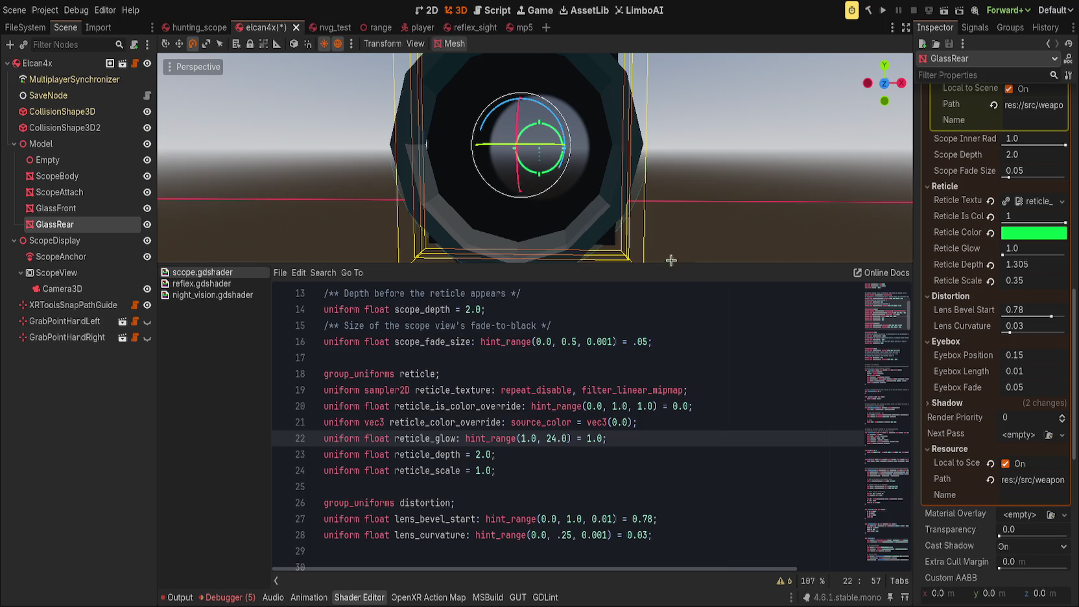
scroll(897, 350, "down", 8)
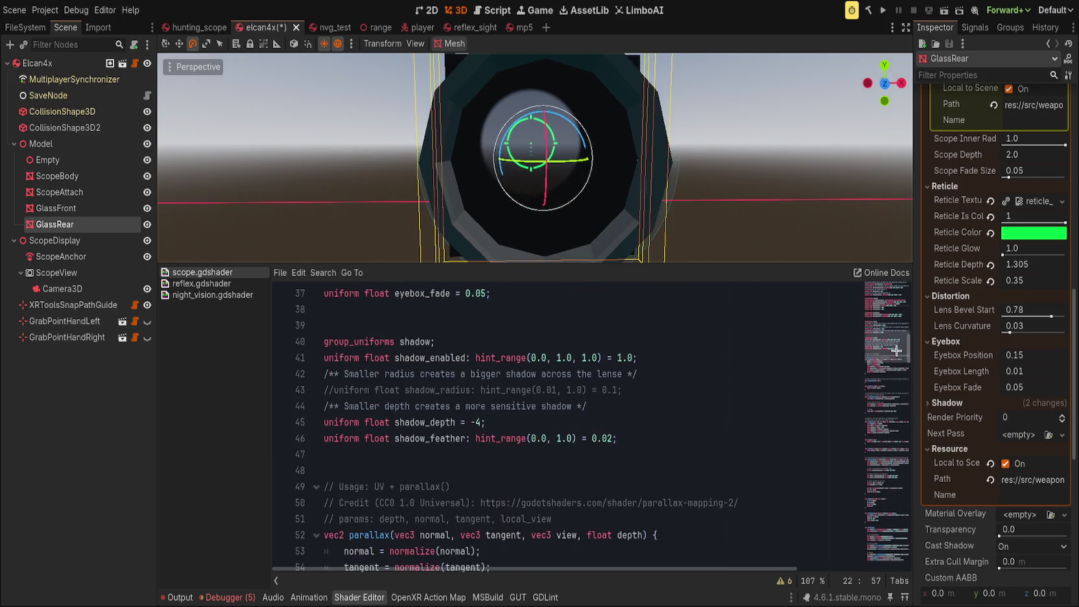
left_click_drag(897, 351, 888, 557)
scroll(515, 524, "up", 5)
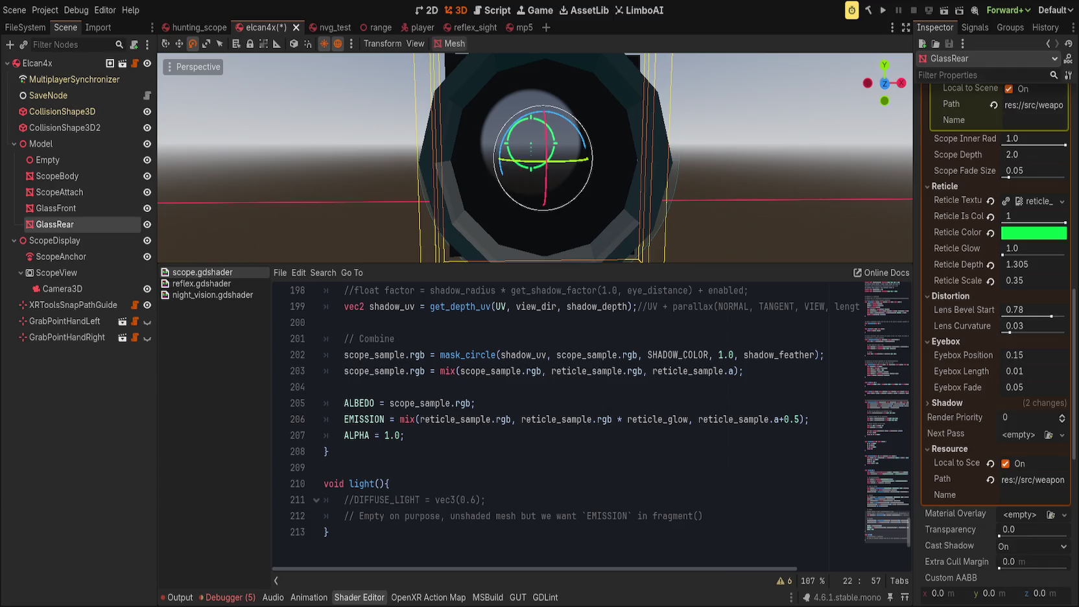
left_click(461, 469)
scroll(461, 468, "up", 1)
Step: Move scope_sample.rgb from the ALBEDO line into EMISSION as the mix's first argument
left_click(542, 457)
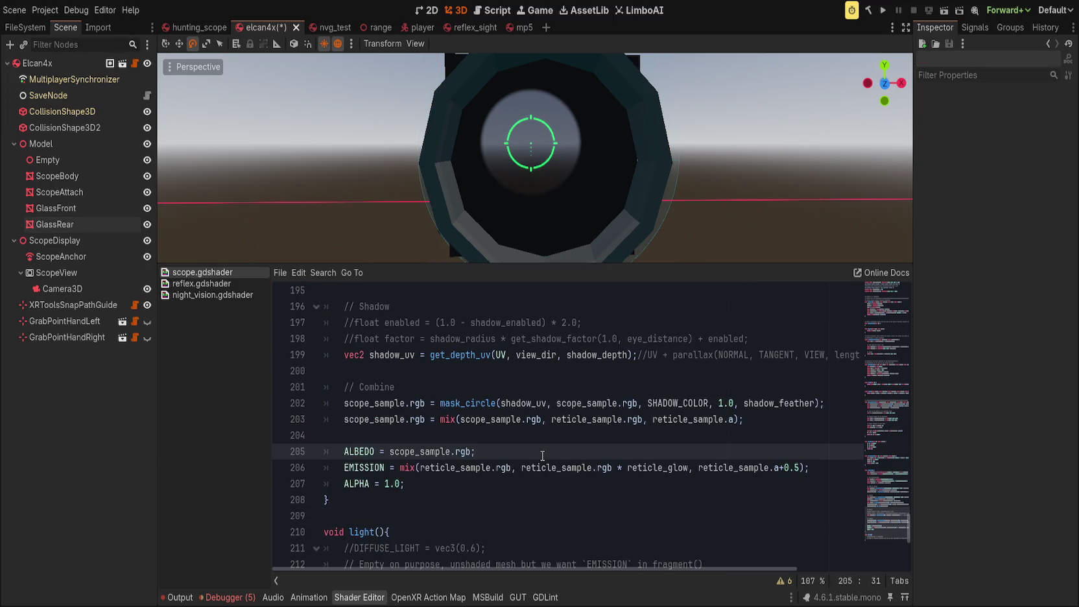
key("ctrl+Left")
key("ctrl+Left")
key("ctrl+Left")
key("shift+End")
key("ctrl+c")
key("Delete")
double_click(454, 468)
key("ctrl+shift+Right")
key("ctrl+shift+Right")
key("ctrl+v")
left_click(510, 442)
left_click(509, 472)
key("BackSpace")
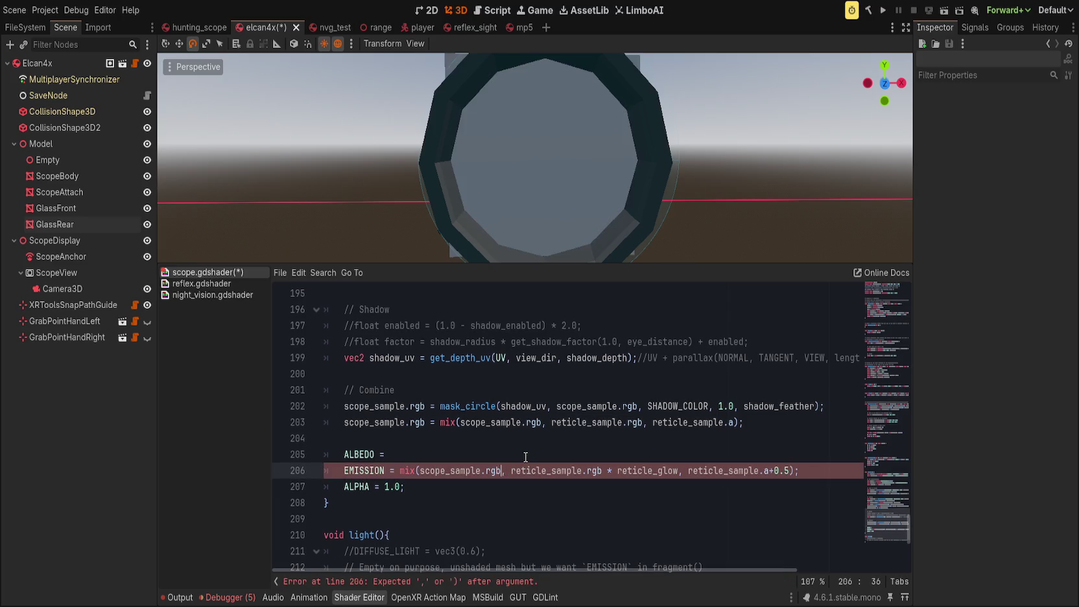
type(",")
left_click(526, 457)
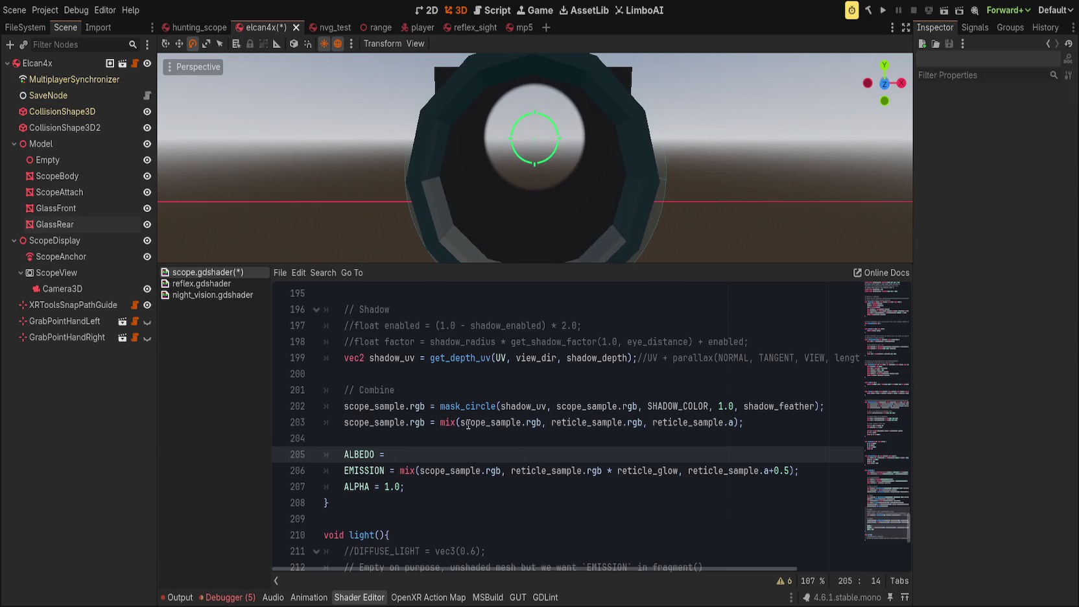
Step: Set ALBEDO = vec3(0.0); and save the shader
left_click(469, 443)
key("Down")
key("End")
type("vec3")
type("(0.0);")
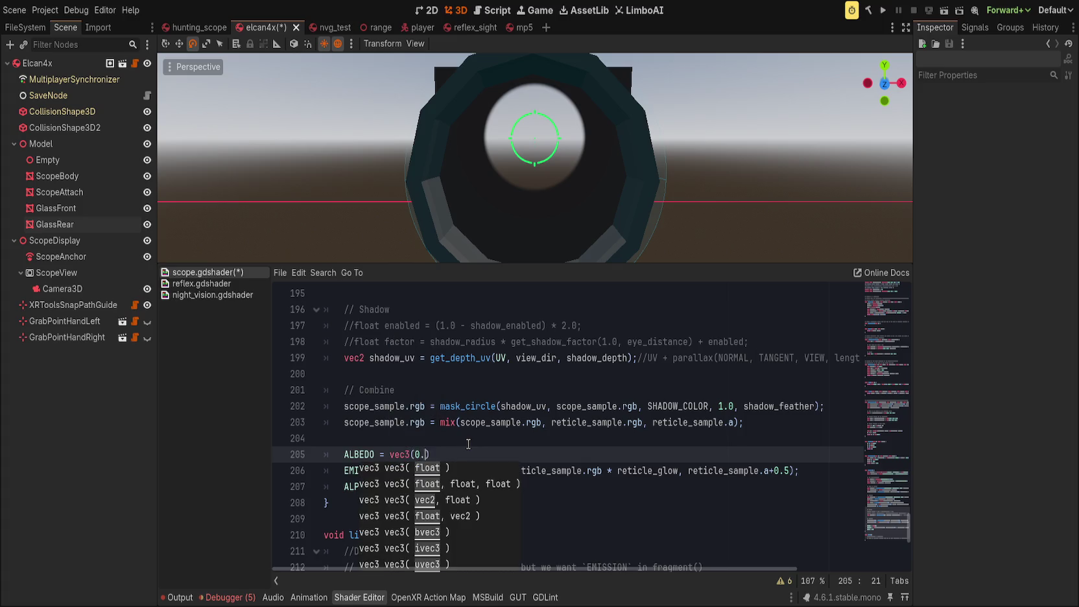
key("ctrl+s")
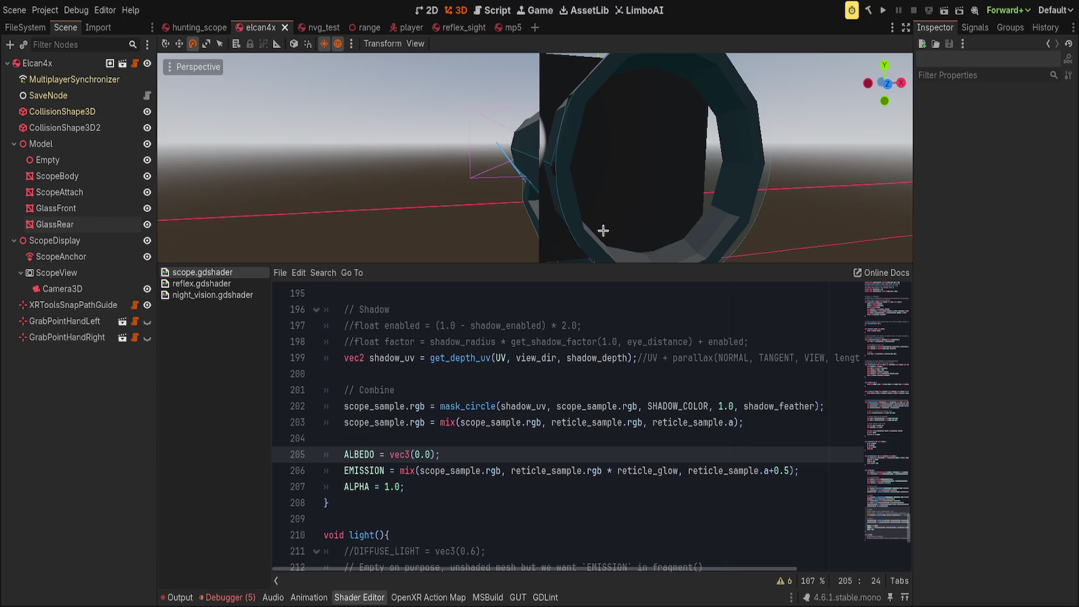
Step: Delete the commented-out DIFFUSE_LIGHT line from light()
scroll(625, 343, "down", 3)
left_click(504, 406)
key("ctrl+shift+k")
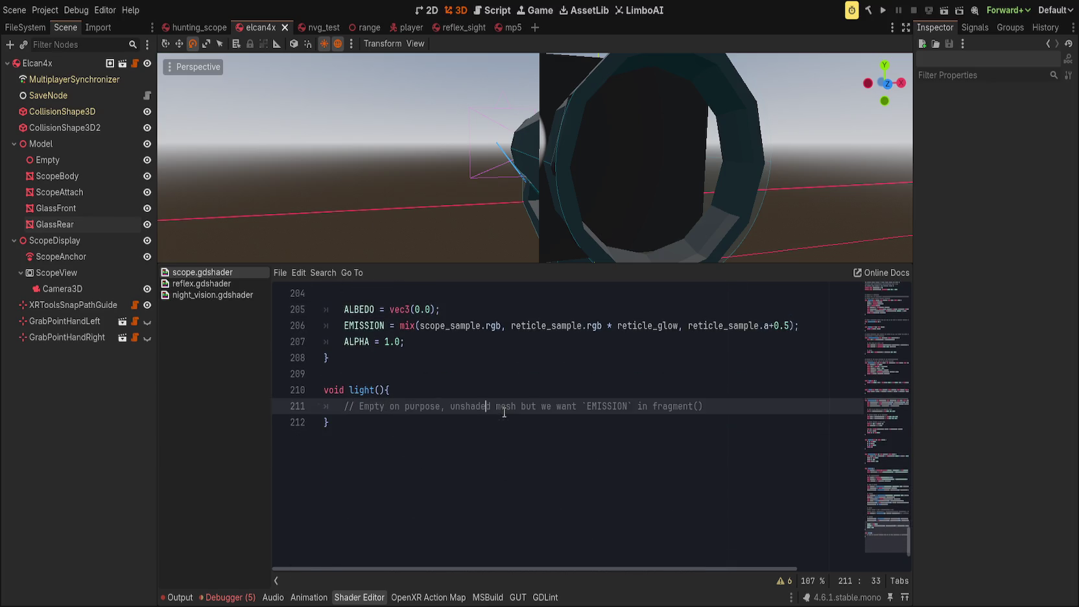
Step: Add the comment '// Keep `ALBEDO` black and set `EMISSION` to final color, for self-lit mesh' in light()
left_click(752, 400)
key("Return")
type("// ")
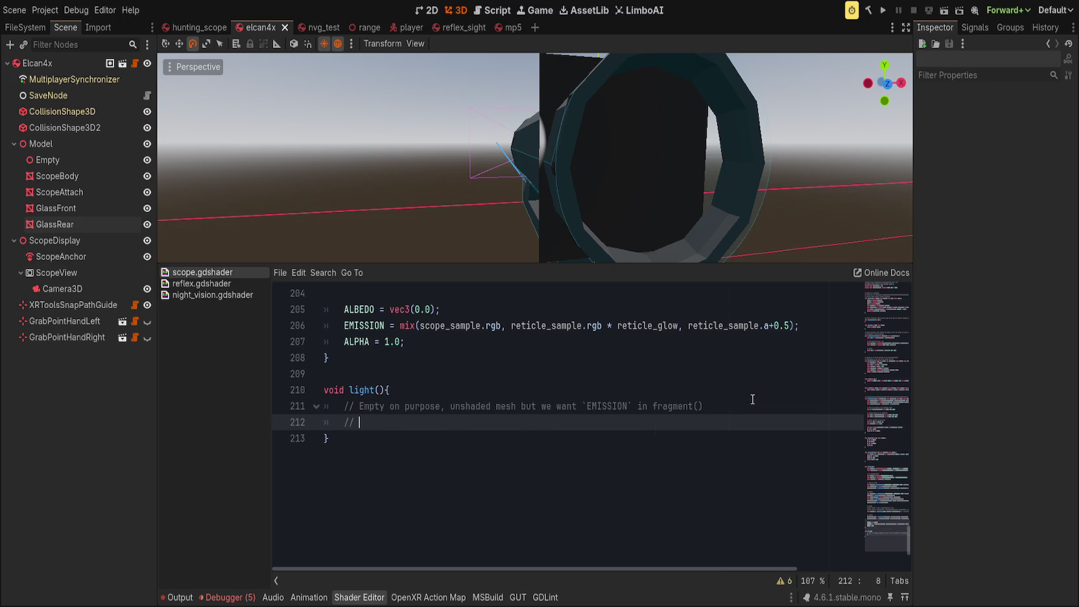
type("KL")
key("BackSpace")
type("eep Albedo")
type(" =")
key("BackSpace")
key("BackSpace")
key("BackSpace")
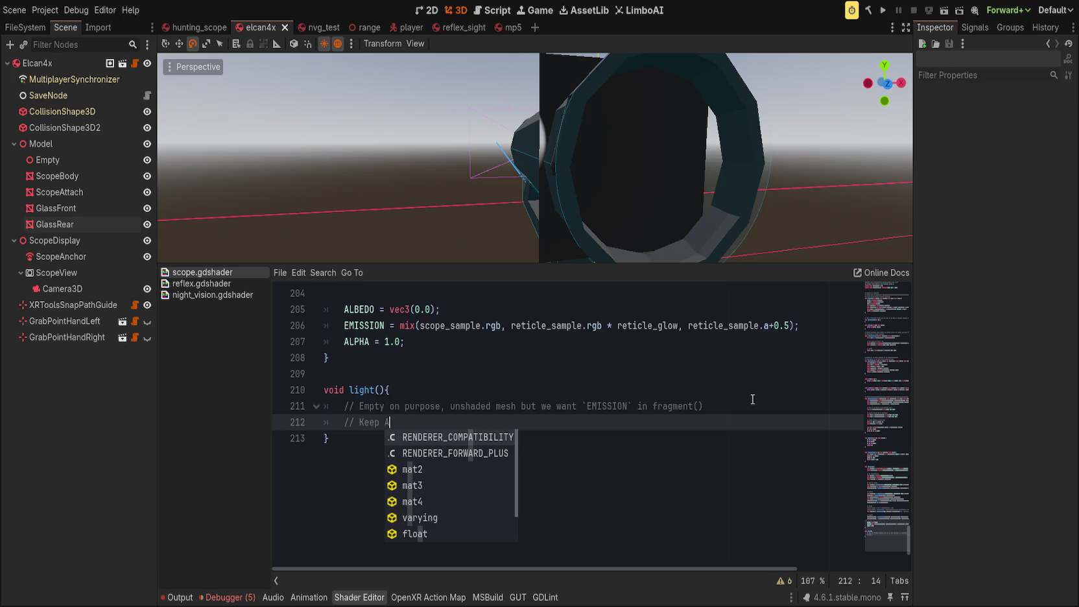
type("L")
key("Return")
key("ctrl+shift+Left")
type("`ALBEDO` ")
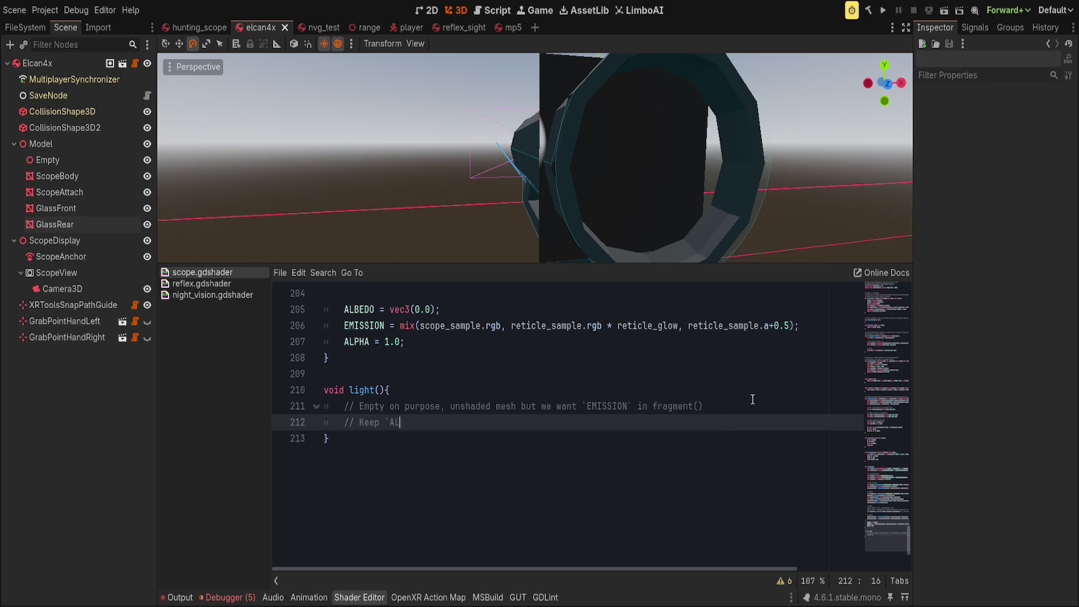
type("black and ")
type("set `EMIS")
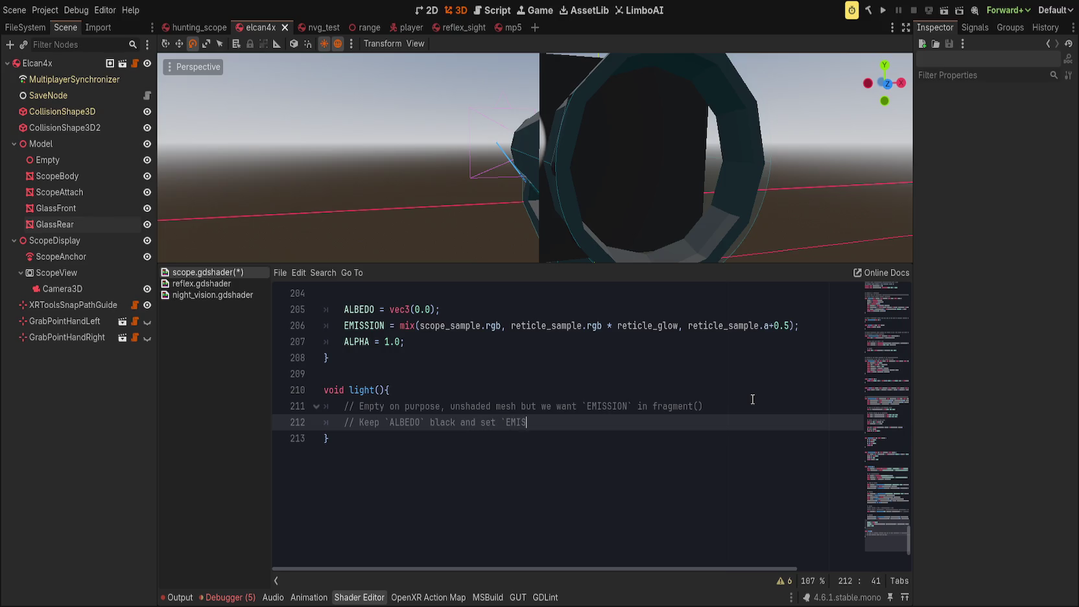
type("SION` to ")
type("final")
type(" color, ")
type("for self-ligt")
key("BackSpace")
key("BackSpace")
type("t")
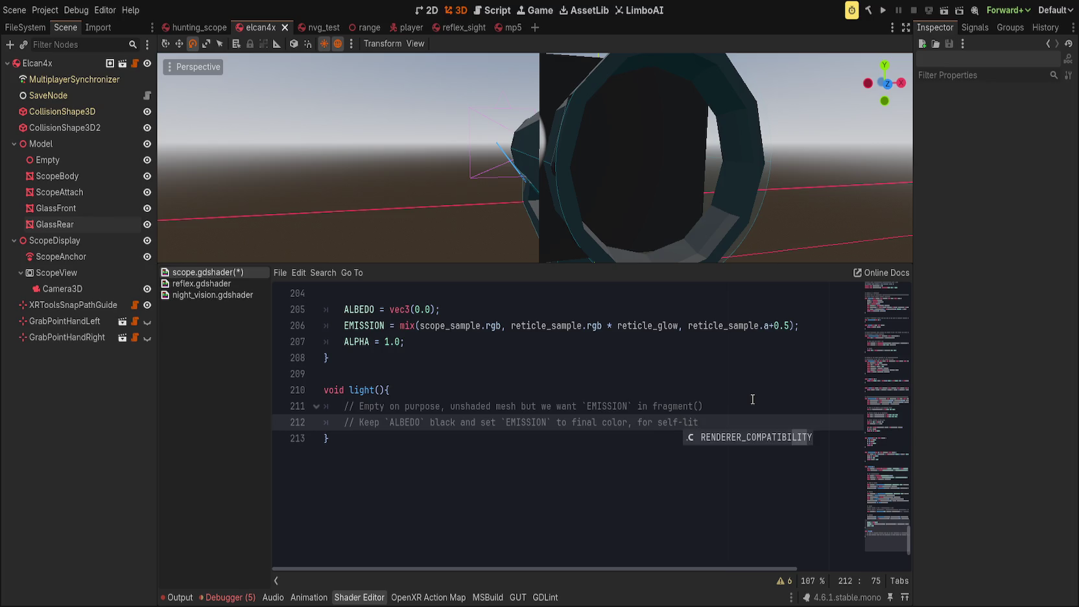
type(" mesh")
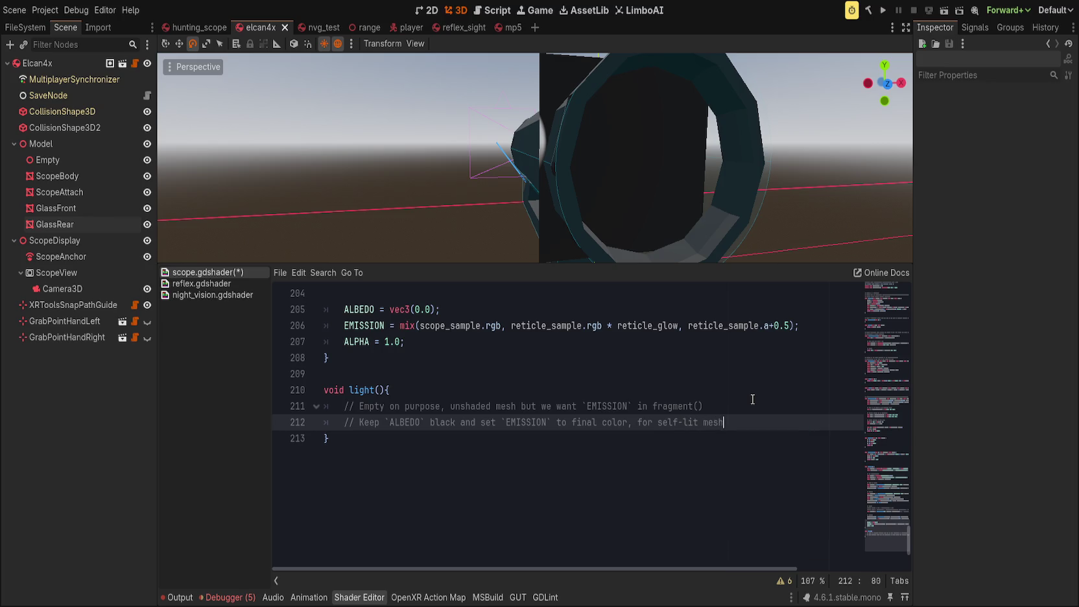
type("f")
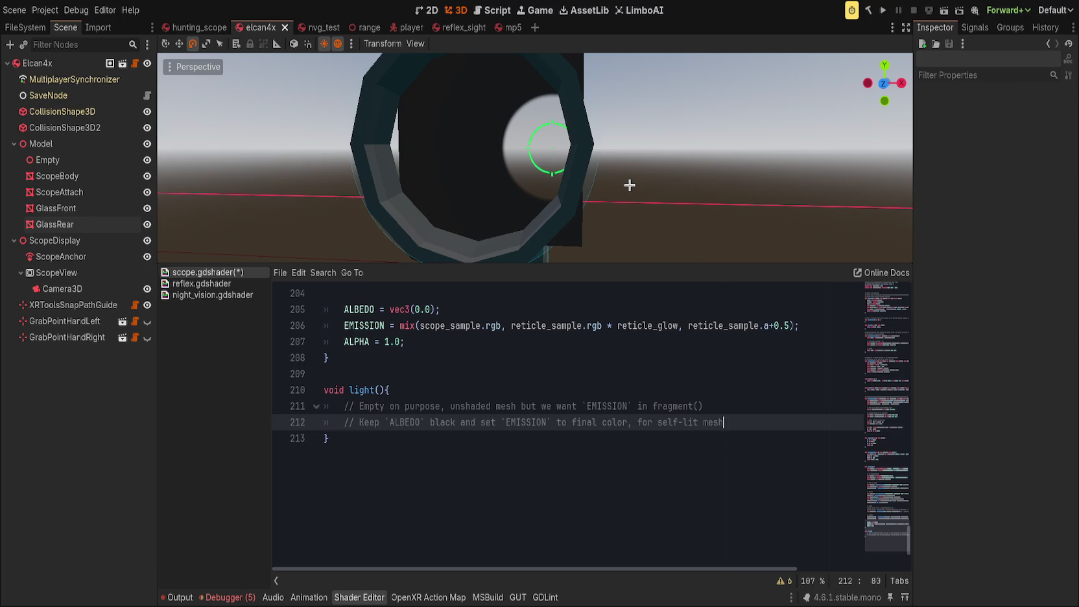
Step: Remove the * reticle_glow multiplier from the mix's second argument on line 206
scroll(575, 428, "up", 3)
scroll(575, 428, "down", 1)
left_click(575, 433)
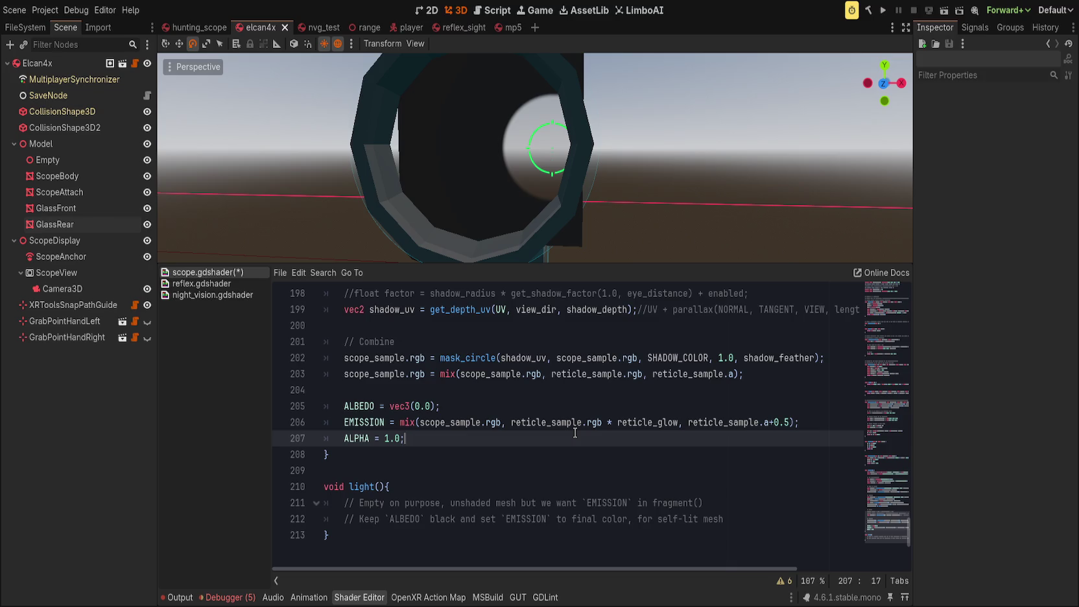
scroll(540, 212, "down", 5)
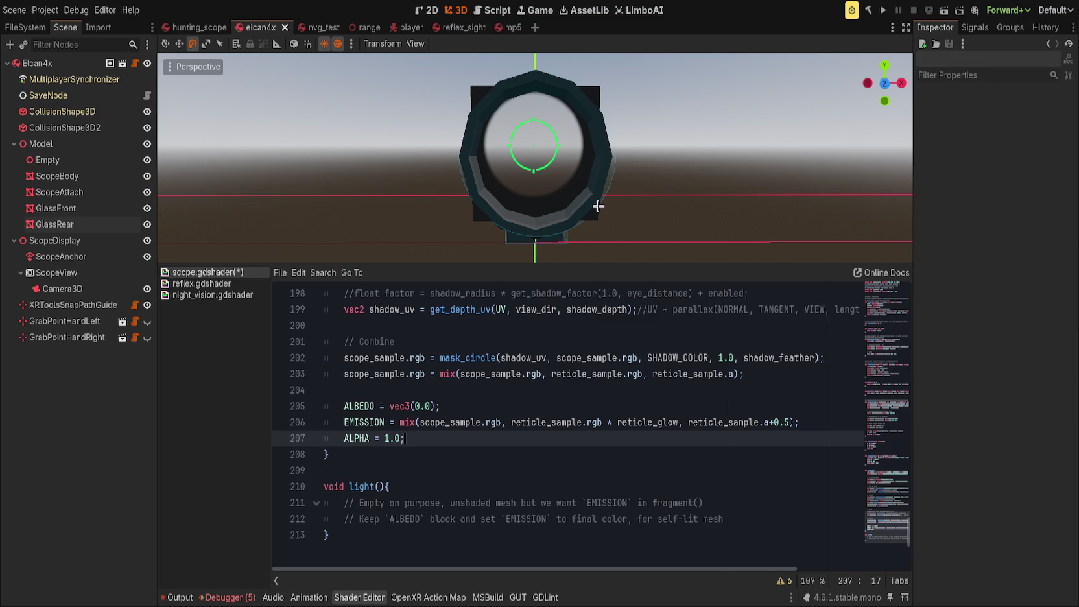
left_click(544, 411)
left_click_drag(451, 423, 761, 423)
left_click(849, 419)
left_click_drag(425, 423, 810, 422)
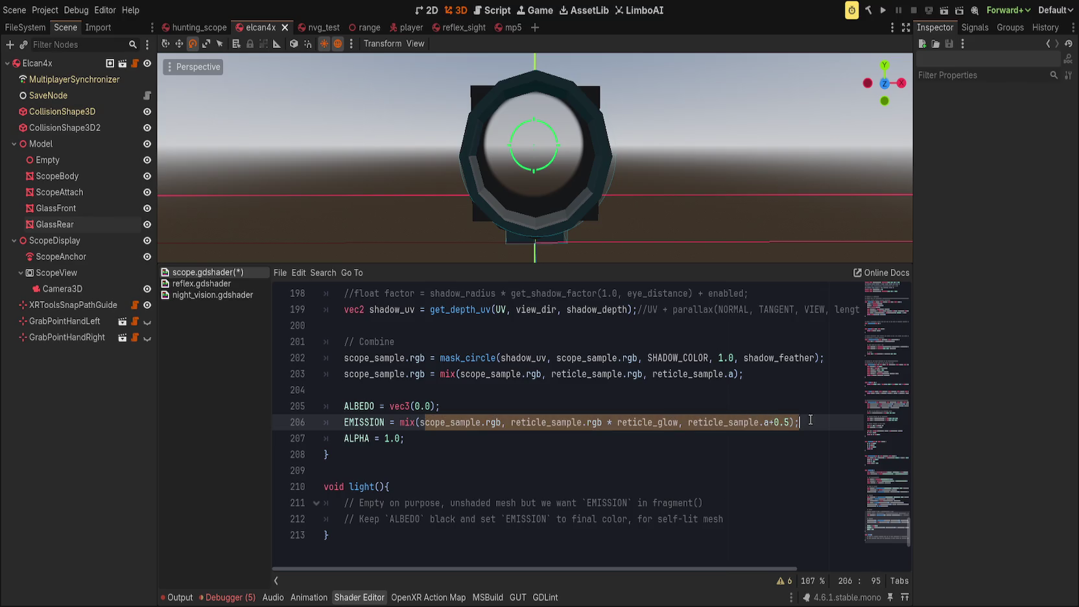
left_click(534, 422)
double_click(450, 422)
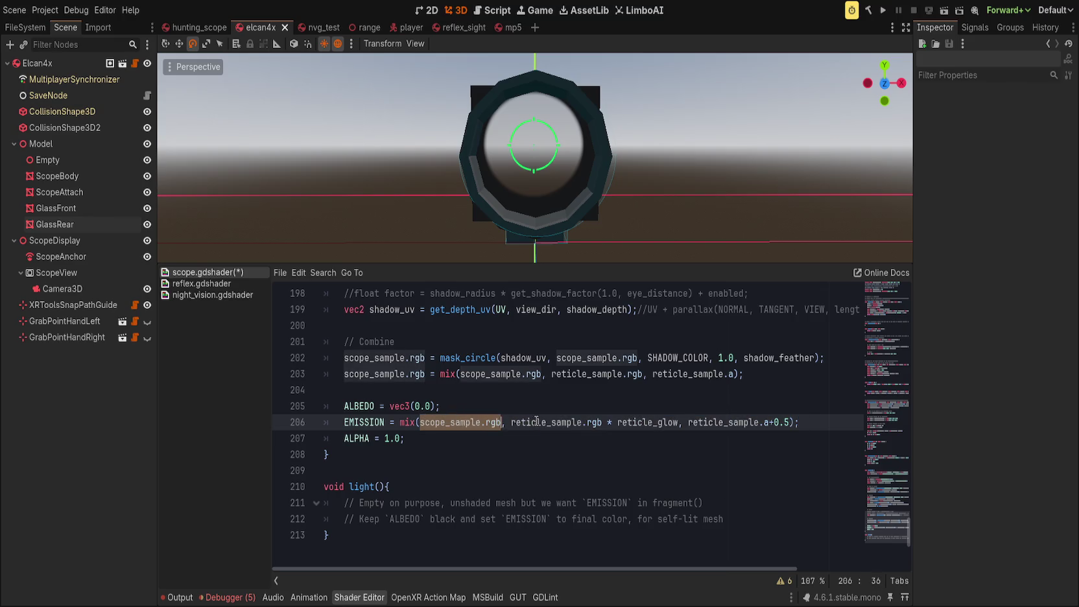
left_click_drag(512, 423, 602, 422)
double_click(577, 422)
left_click_drag(608, 422, 678, 422)
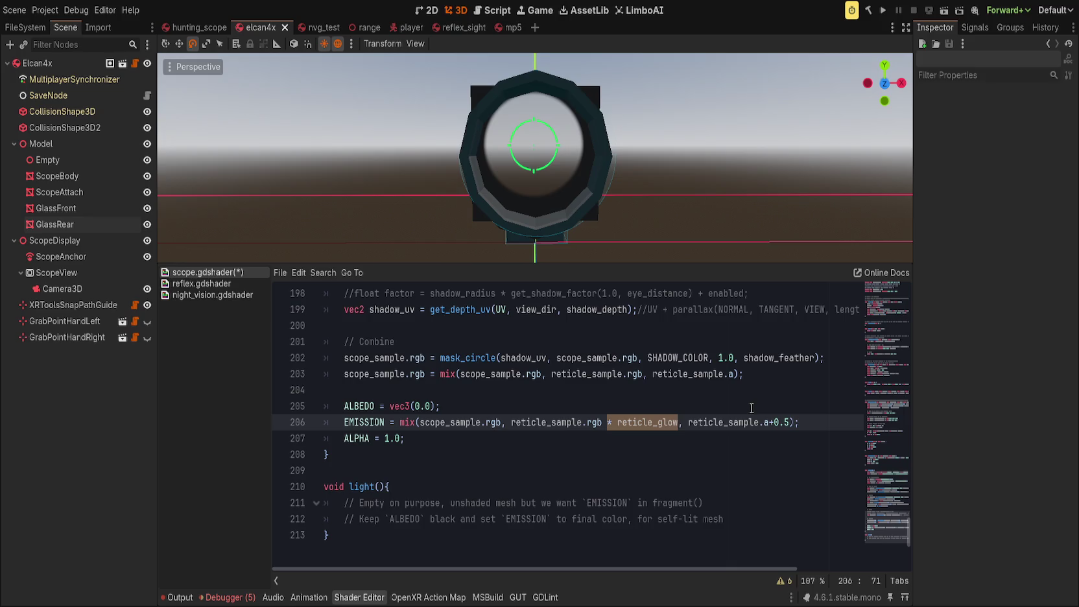
key("BackSpace")
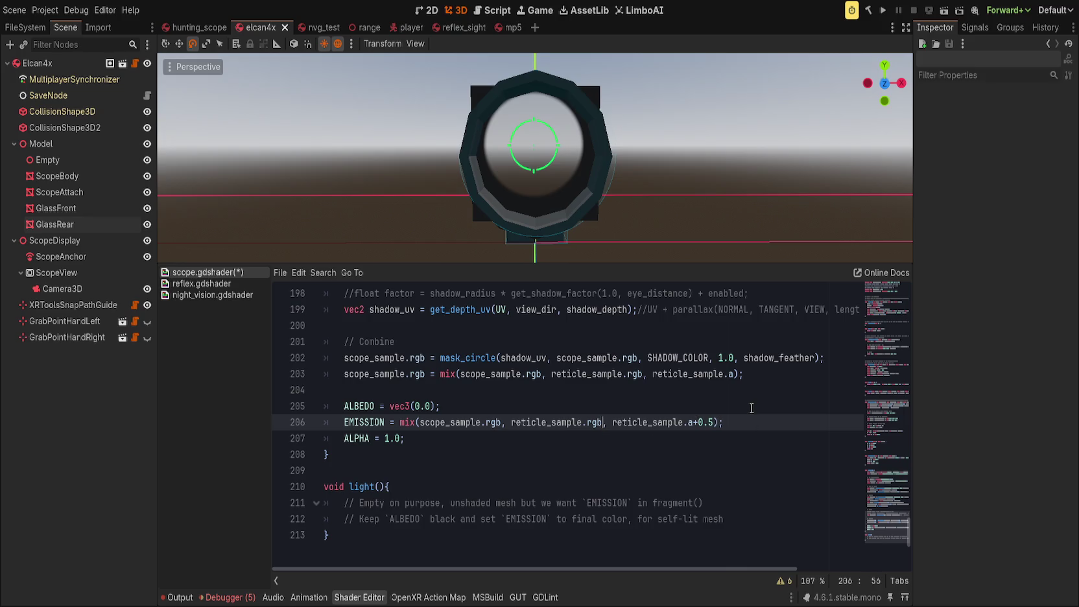
Step: Drop +0.5, close mix after reticle_sample.a, append * reticle_glow, and save
key("Right")
key("Right")
left_click_drag(693, 425, 714, 425)
type(")")
type(" (")
key("BackSpace")
type("* reticle")
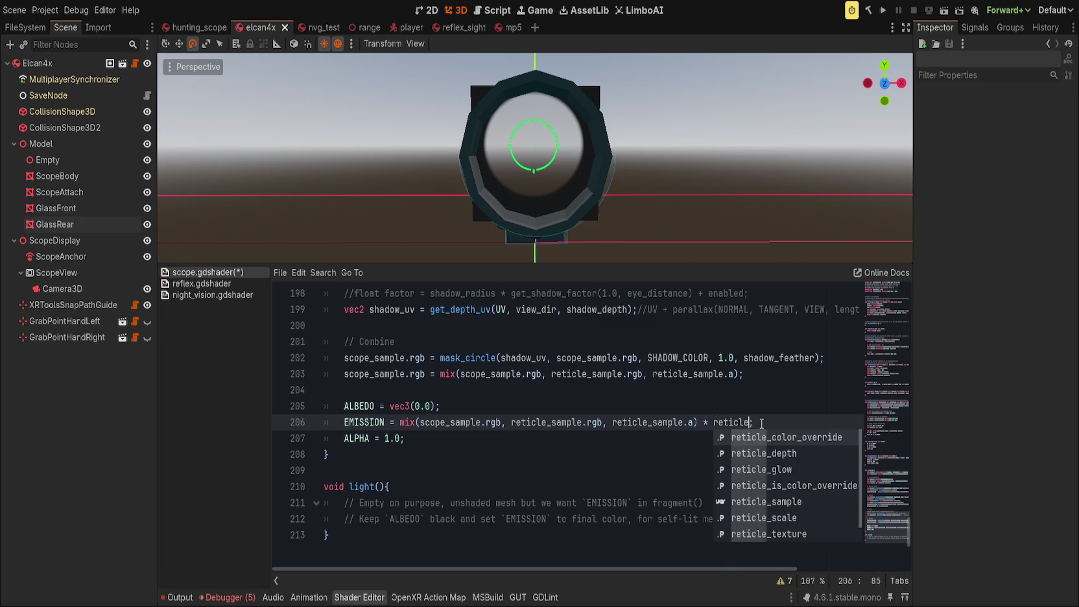
type("_g")
key("Return")
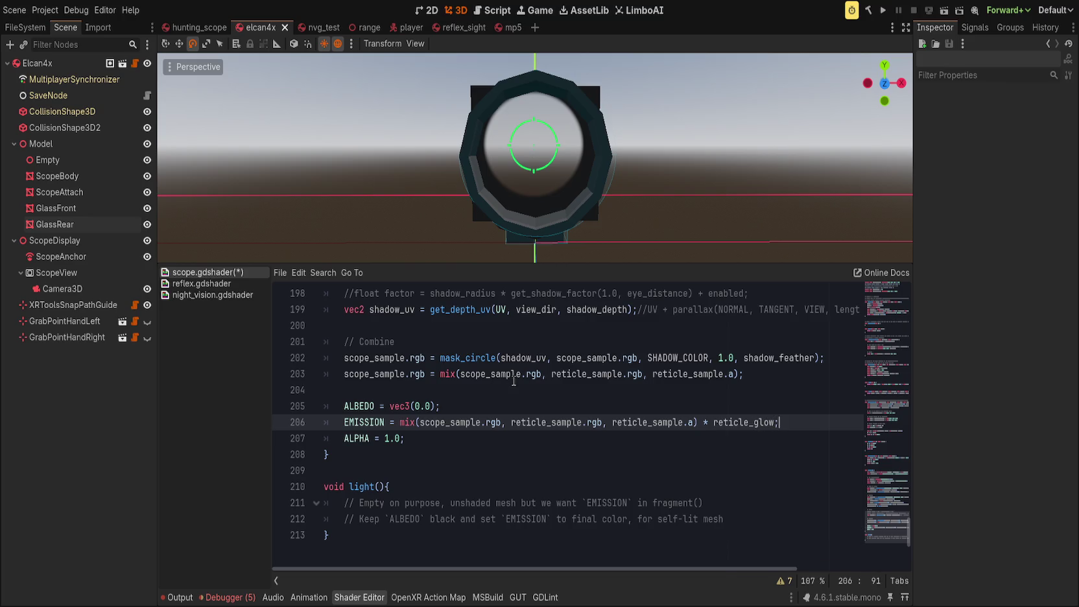
key("ctrl+s")
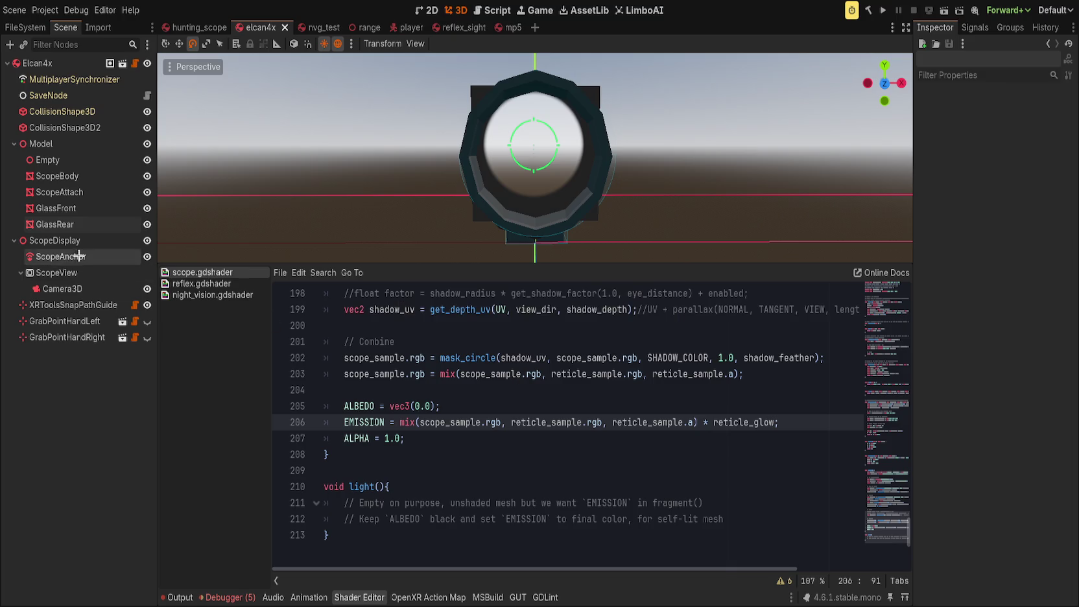
Step: On GlassRear, test a stronger Reticle Glow, then reset it to 1.0
left_click(55, 225)
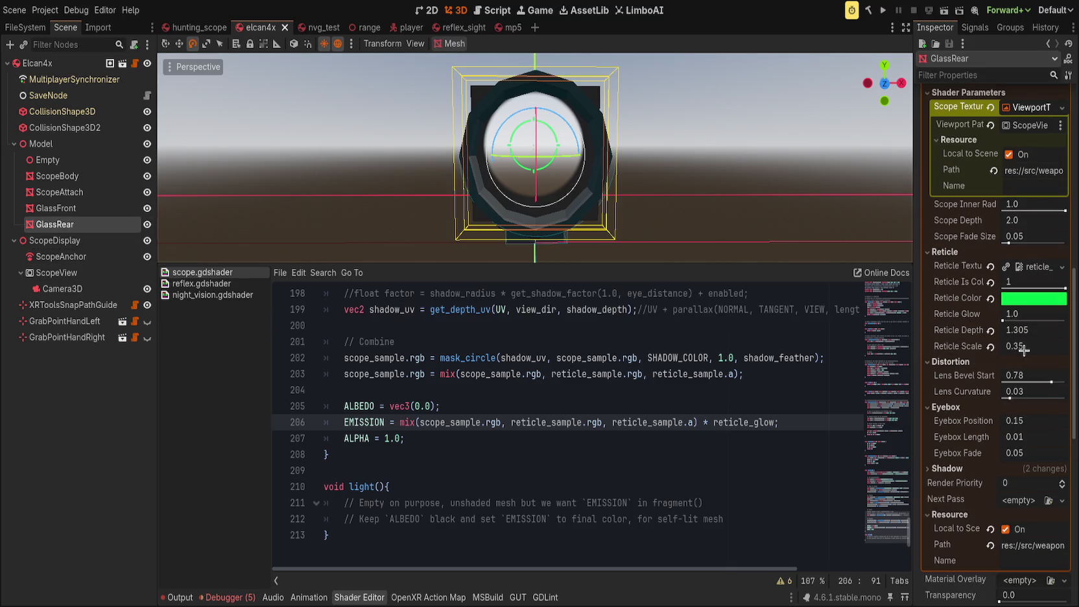
mouse_move(1004, 319)
left_mouse_down()
mouse_move(1044, 318)
mouse_move(1002, 318)
left_mouse_up()
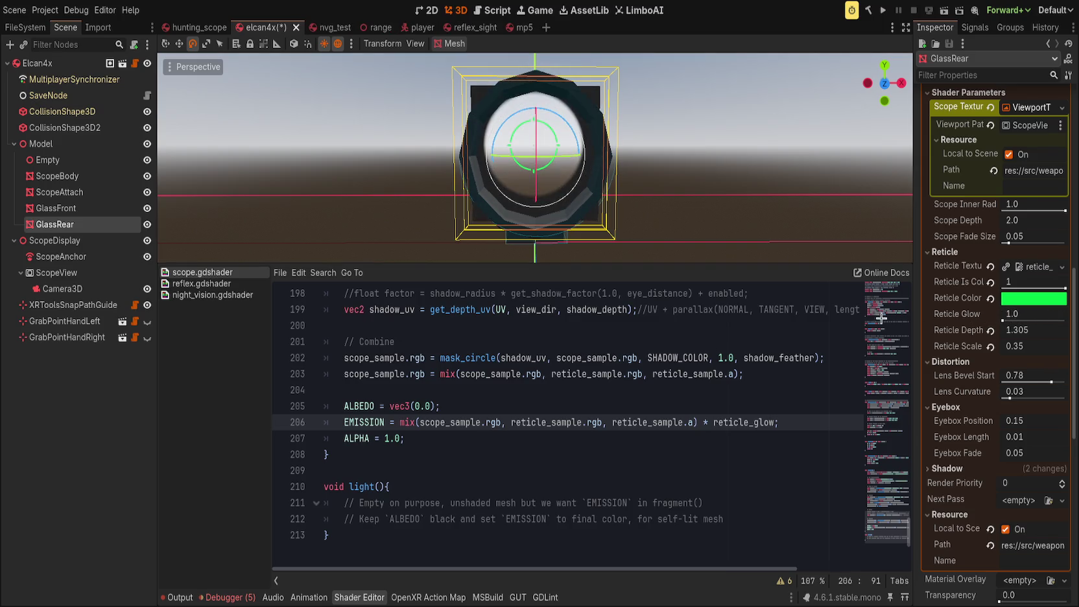
left_click(682, 405)
left_click_drag(768, 436, 794, 430)
Step: Move * reticle_glow onto reticle_sample.rgb inside the mix, save, and set Reticle Glow to 24.0
left_click(603, 422)
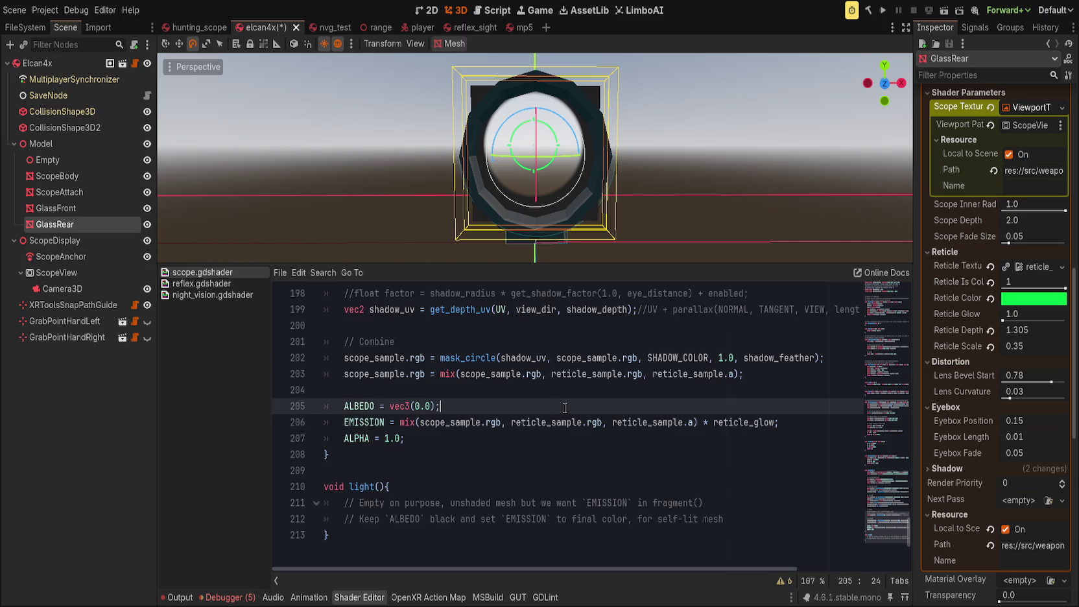
type("* reticle_")
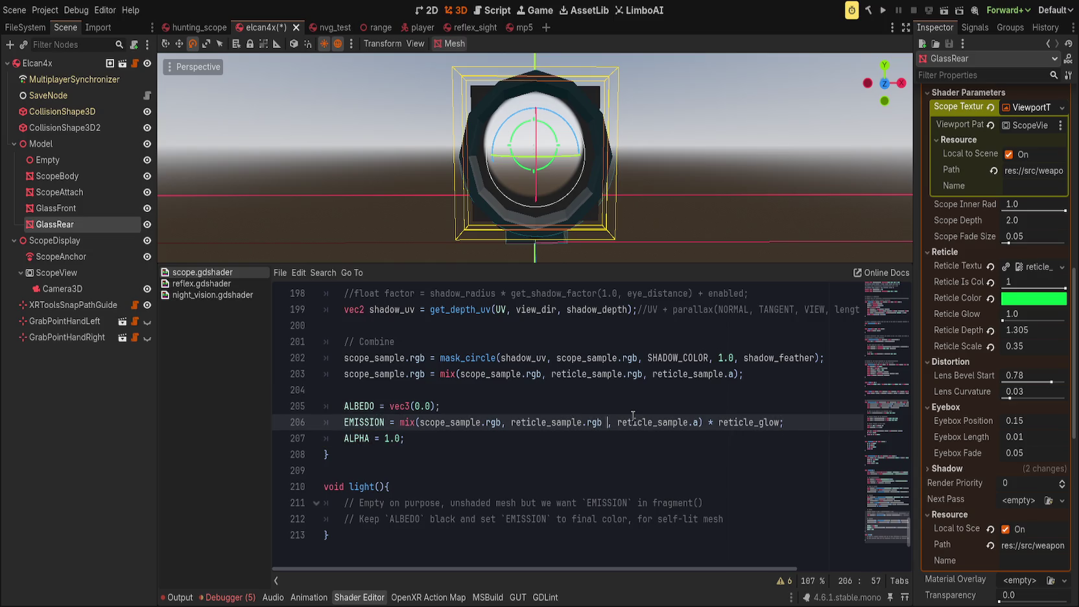
type("glow")
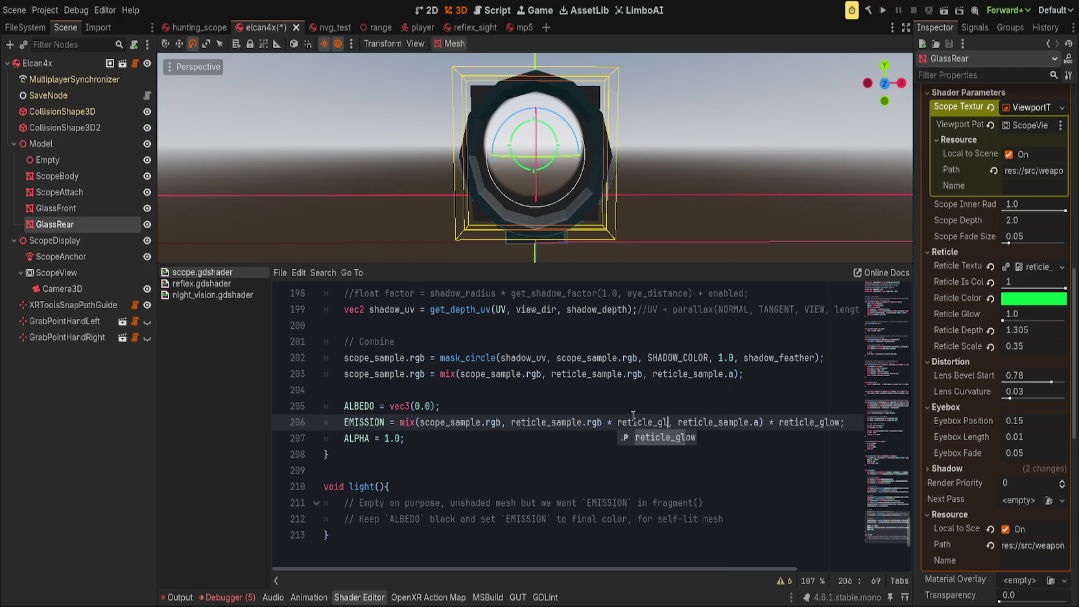
key("End")
key("ctrl+BackSpace")
key("ctrl+BackSpace")
key("BackSpace")
key("BackSpace")
key("BackSpace")
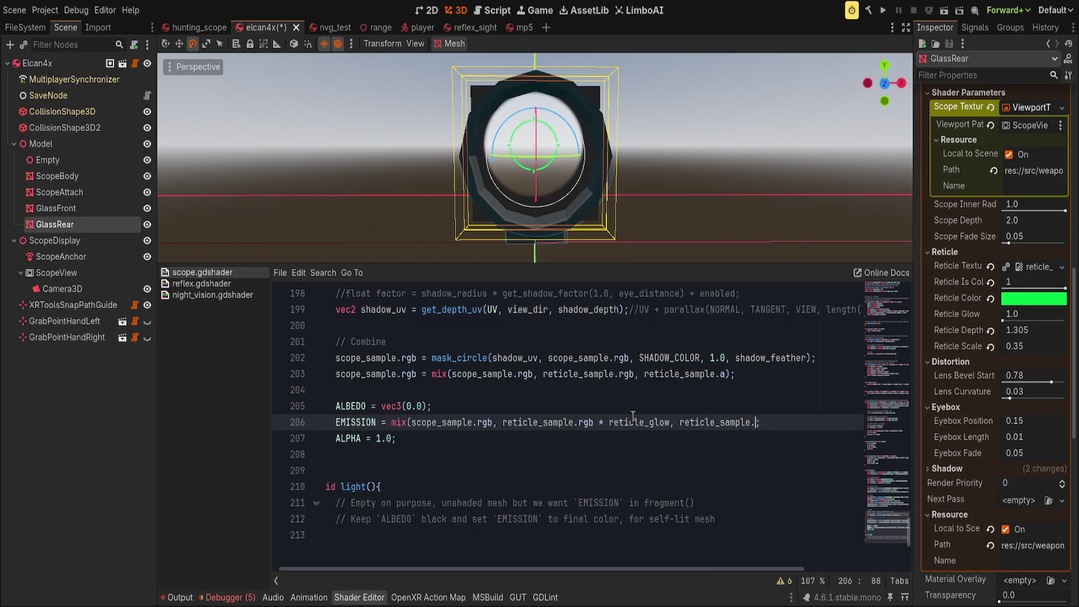
key("ctrl+s")
type("a);")
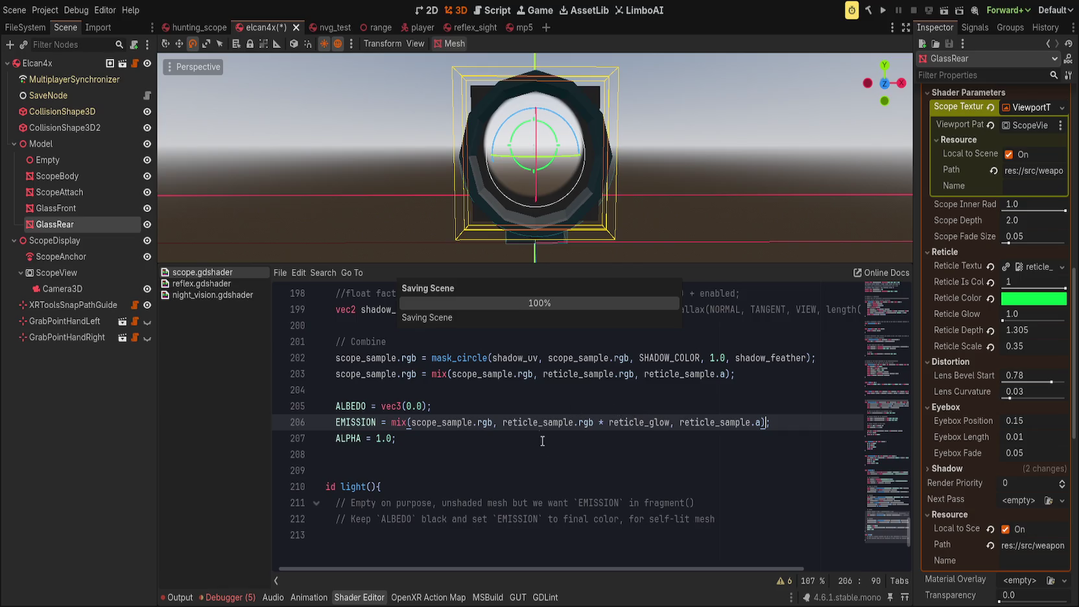
left_click_drag(1004, 318, 1065, 321)
left_click(757, 423)
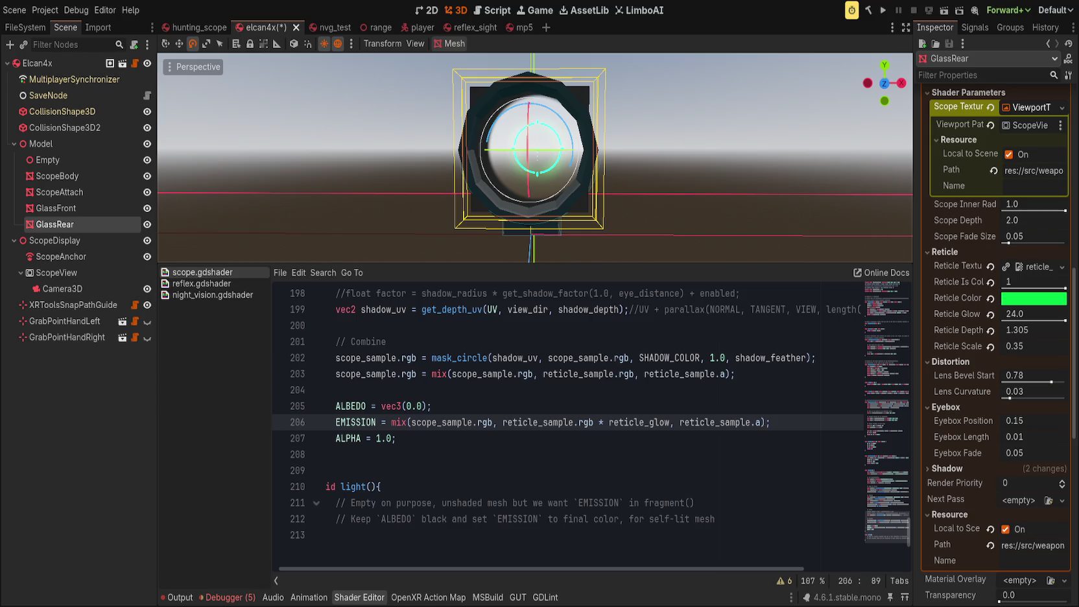
left_click(331, 393)
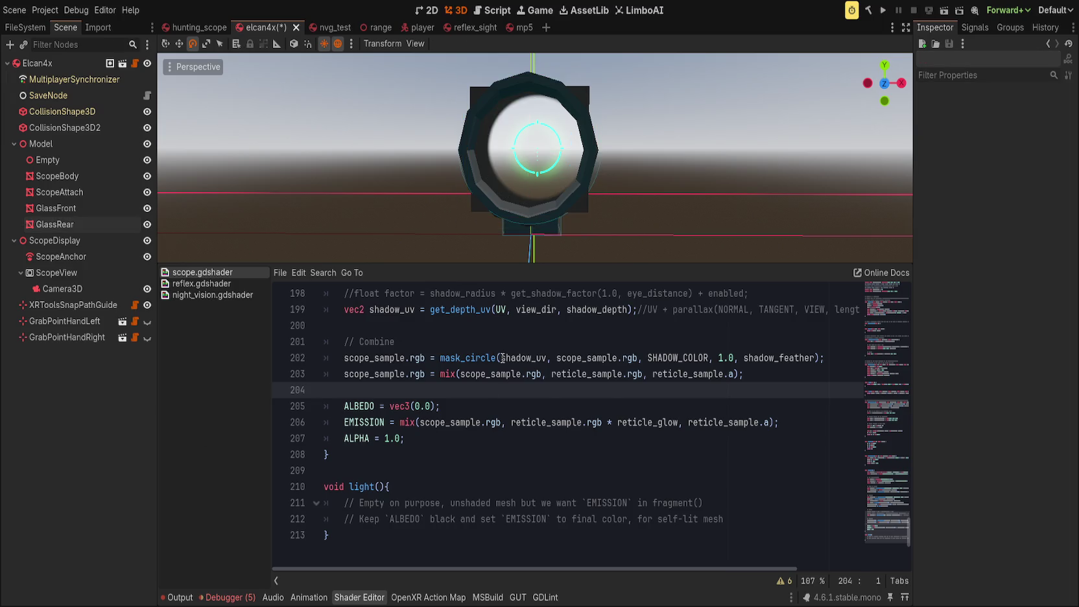
Step: Paste a vec4 hard_light(vec4 base, vec4 blend) function below darken() in scope.gdshader
scroll(456, 453, "up", 15)
scroll(456, 452, "up", 12)
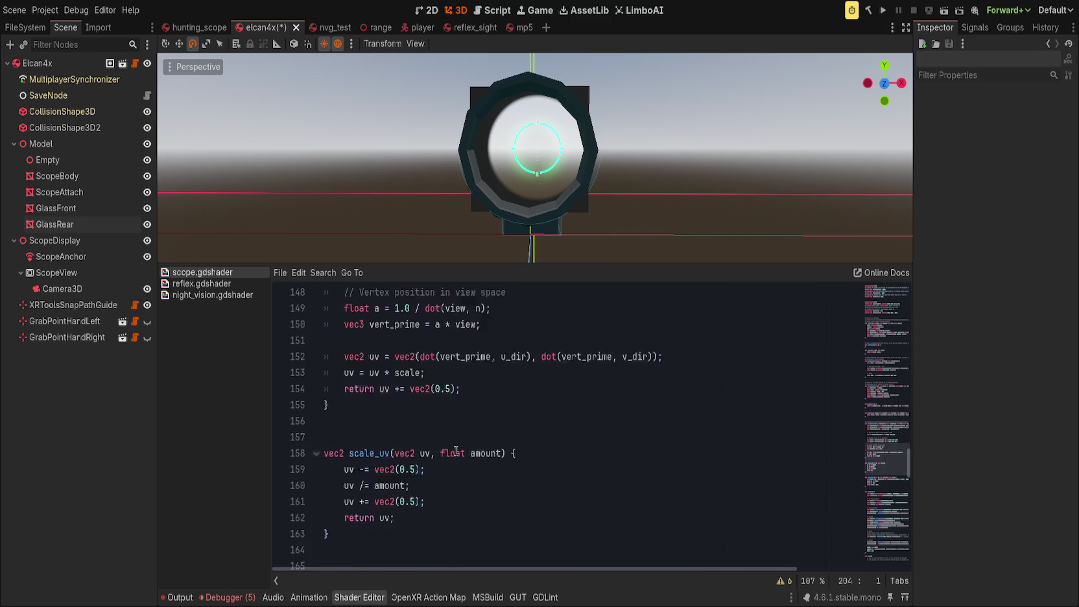
scroll(455, 451, "up", 11)
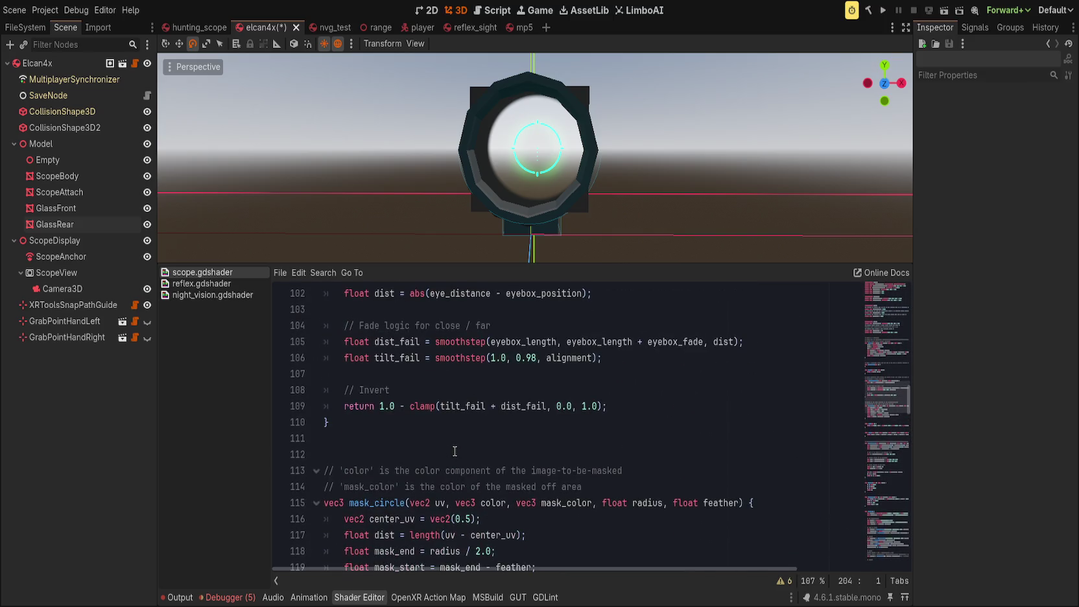
left_click(435, 501)
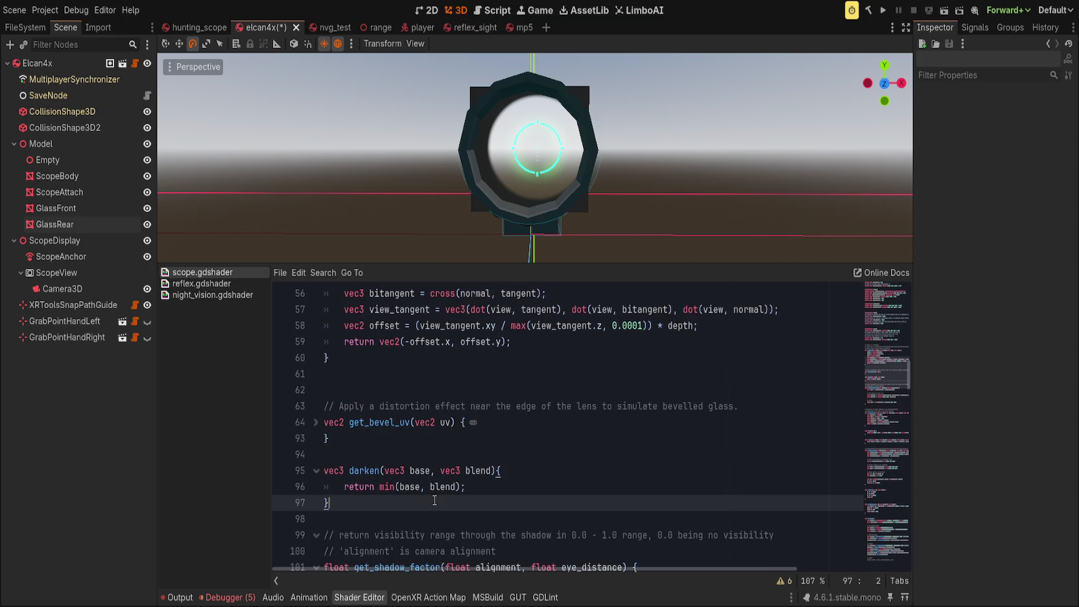
key("ctrl+v")
left_click(355, 498)
key("Left")
key("Left")
key("BackSpace")
type("3")
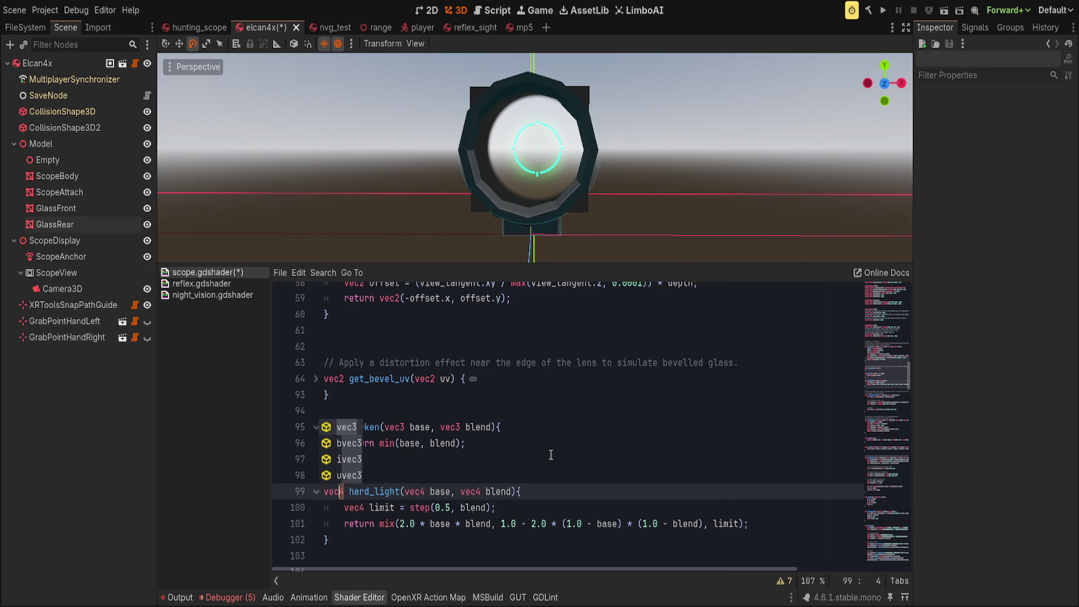
key("ctrl+z")
Step: Add blank lines around darken(), save the shader, and move to the EMISSION mix call
left_click(564, 461)
left_click(432, 482)
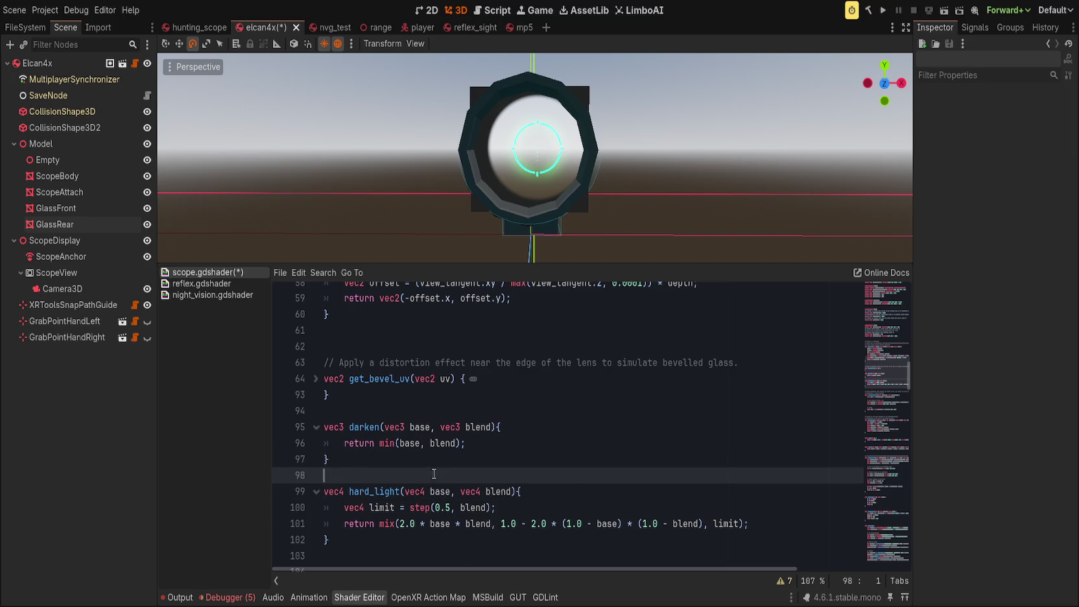
key("Return")
left_click(432, 413)
key("Return")
key("ctrl+s")
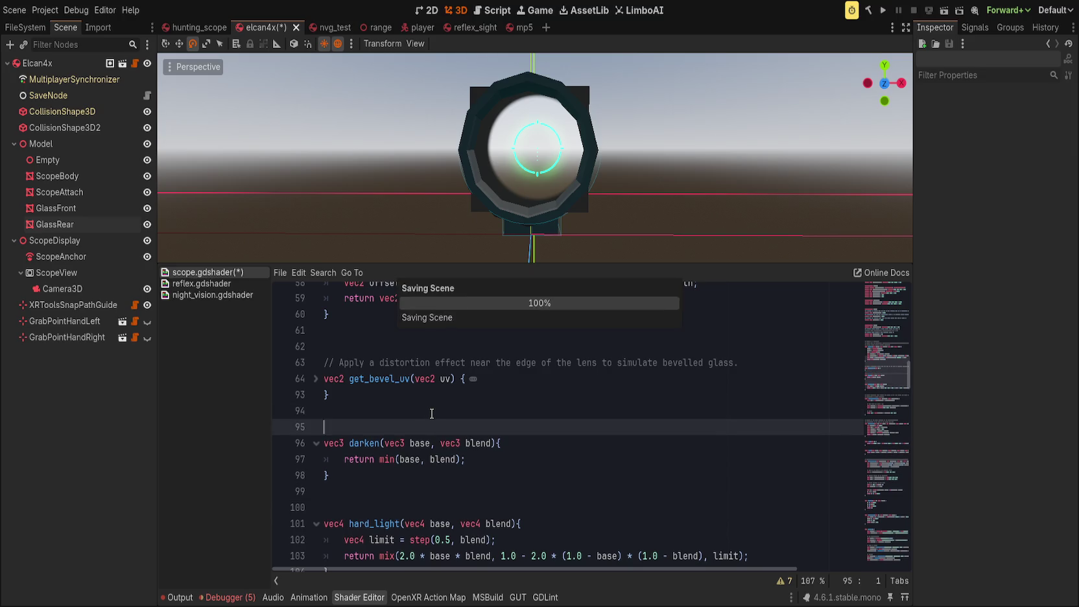
scroll(861, 551, "down", 20)
scroll(475, 419, "up", 5)
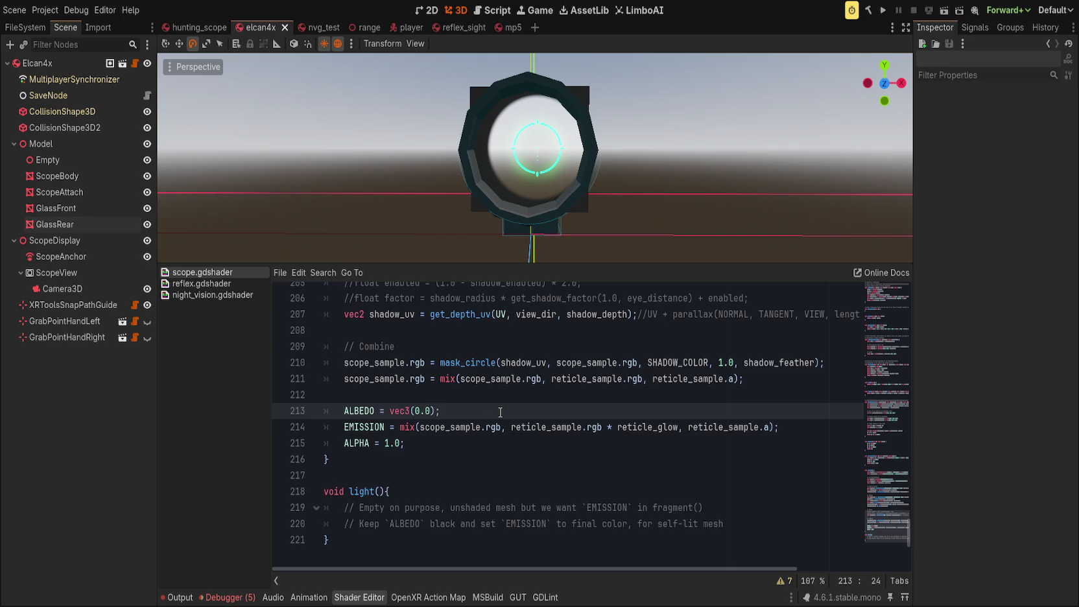
key("Down")
key("ctrl+Left")
Step: Comment out the old EMISSION mix line with //
type("//")
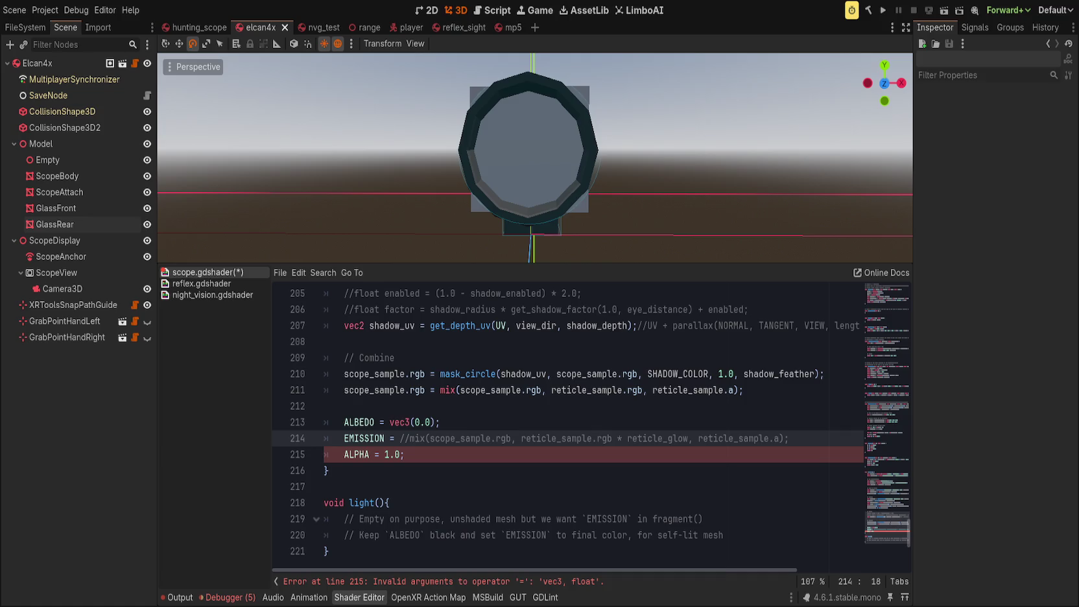
left_click(520, 419)
key("Down")
key("ctrl+Left")
key("BackSpace")
key("BackSpace")
key("Home")
type("//")
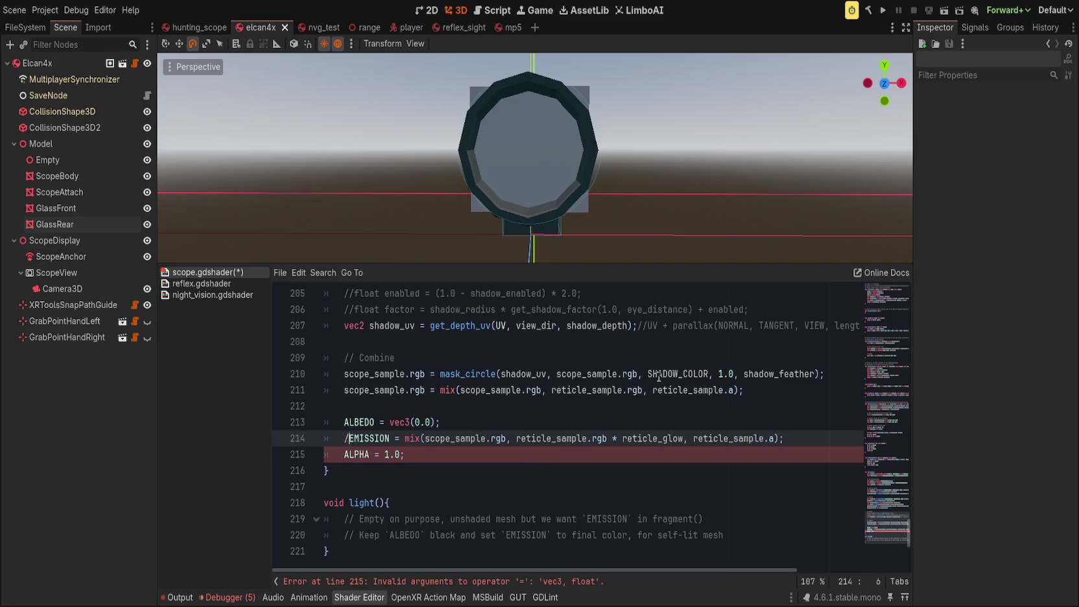
Step: Start a new line 'EMISSION = soft_' above it, then return below hard_light()
key("Up")
key("End")
key("Return")
type("MISSION = ")
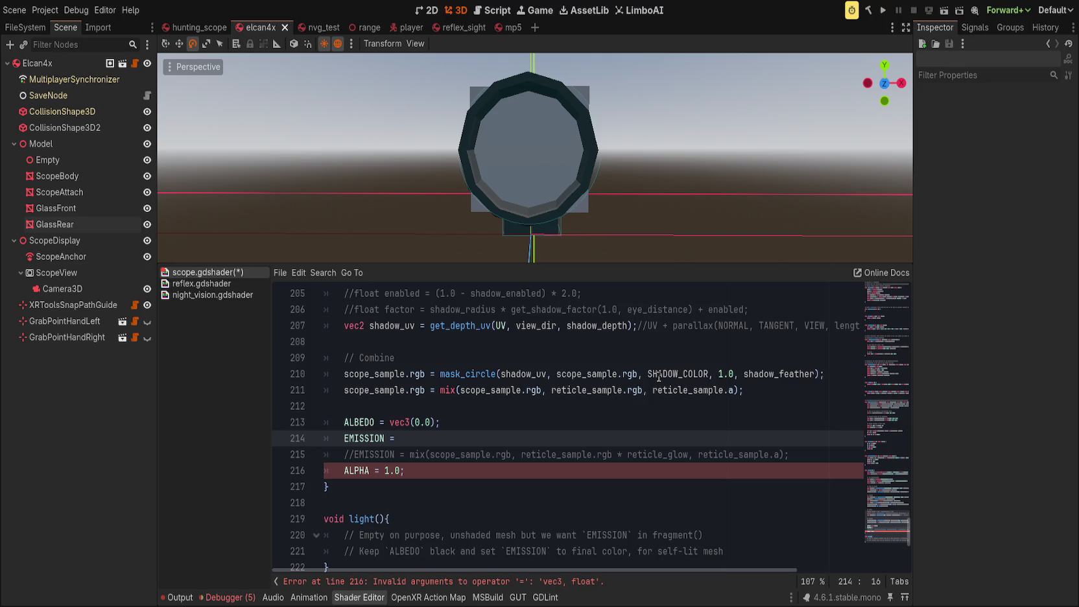
type("c")
key("BackSpace")
key("BackSpace")
type("soft_")
scroll(532, 548, "up", 10)
scroll(537, 537, "up", 18)
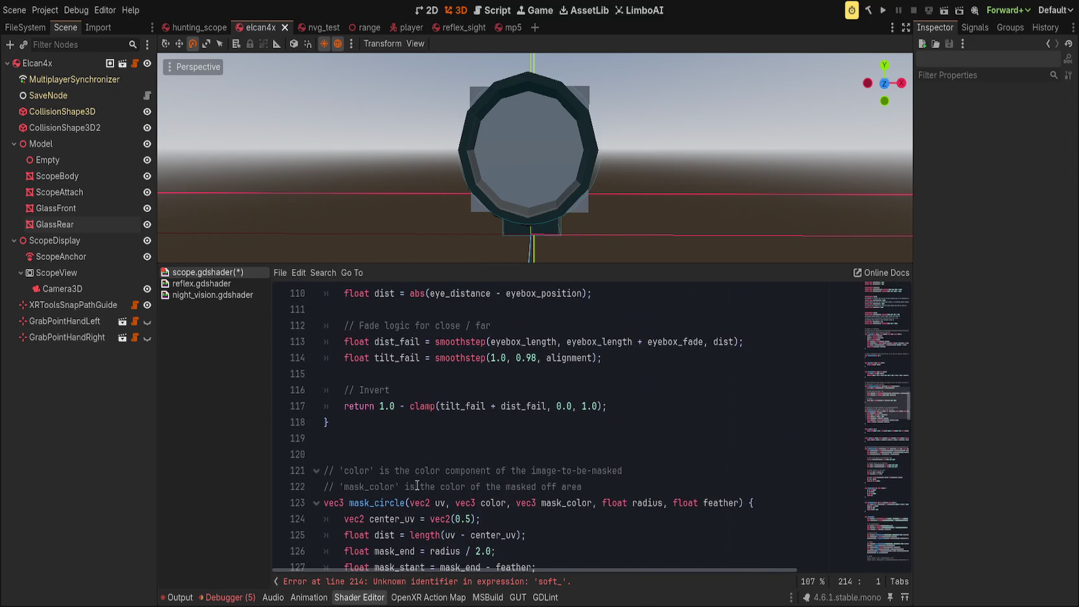
scroll(417, 485, "up", 5)
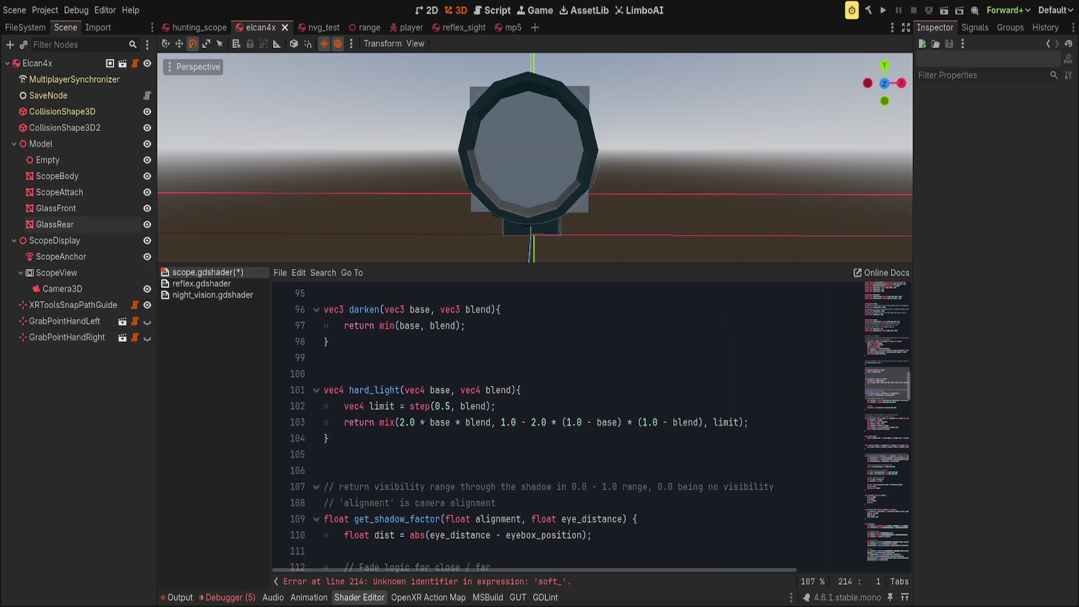
left_click(404, 466)
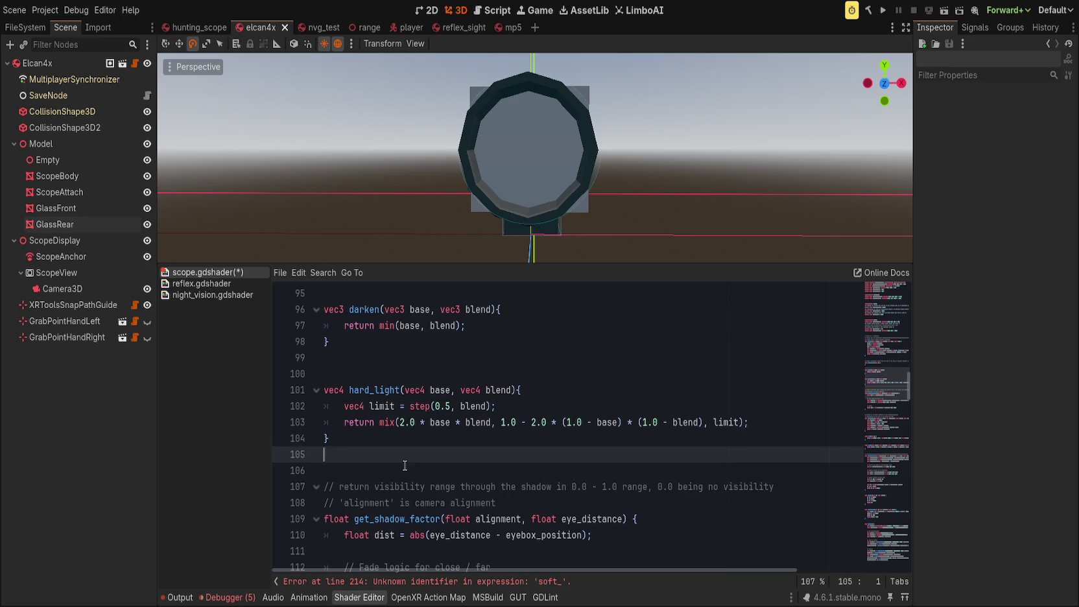
Step: Paste a soft_light blend function below hard_light()
key("ctrl+v")
left_click(440, 467)
mouse_move(887, 383)
left_mouse_down()
mouse_move(883, 586)
mouse_move(886, 527)
left_mouse_up()
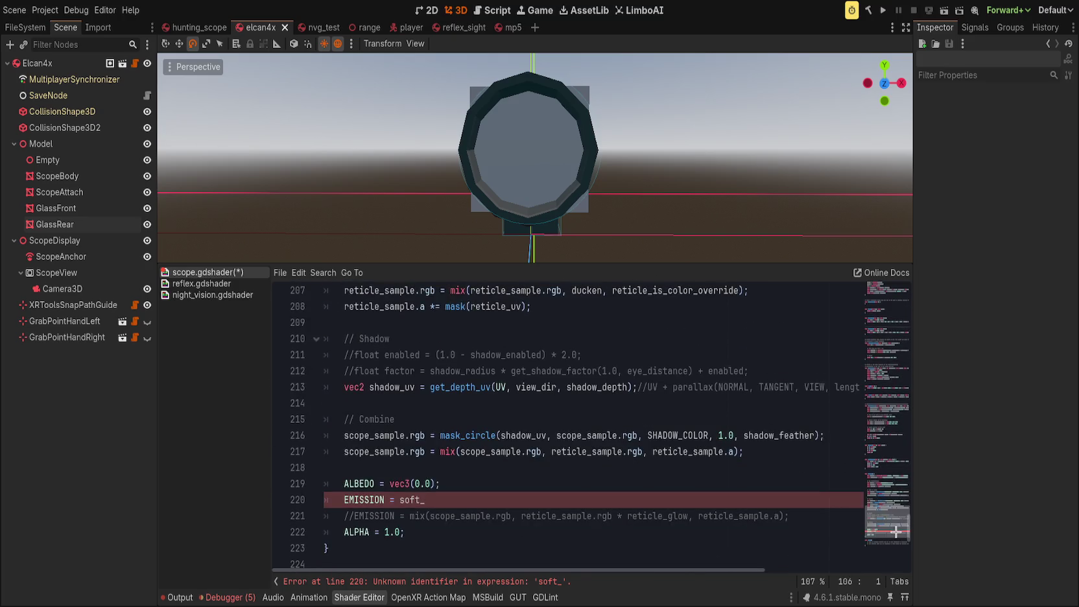
Step: Complete EMISSION = soft_light(scope_sample, reticle_sample*reticle_glow).rgb;
left_click(514, 504)
type("light(")
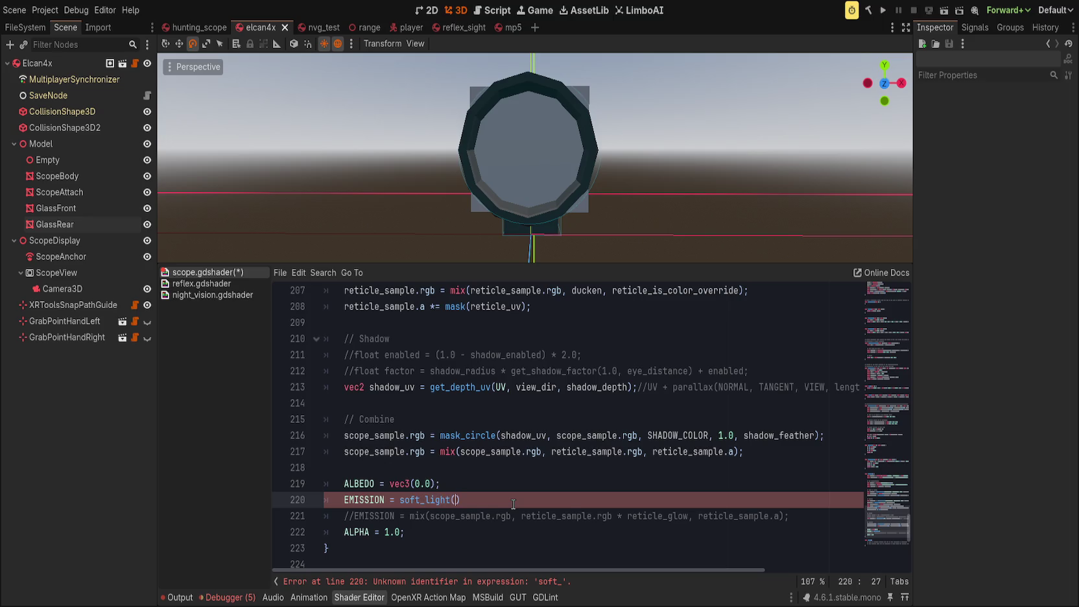
type("scope_sample, ")
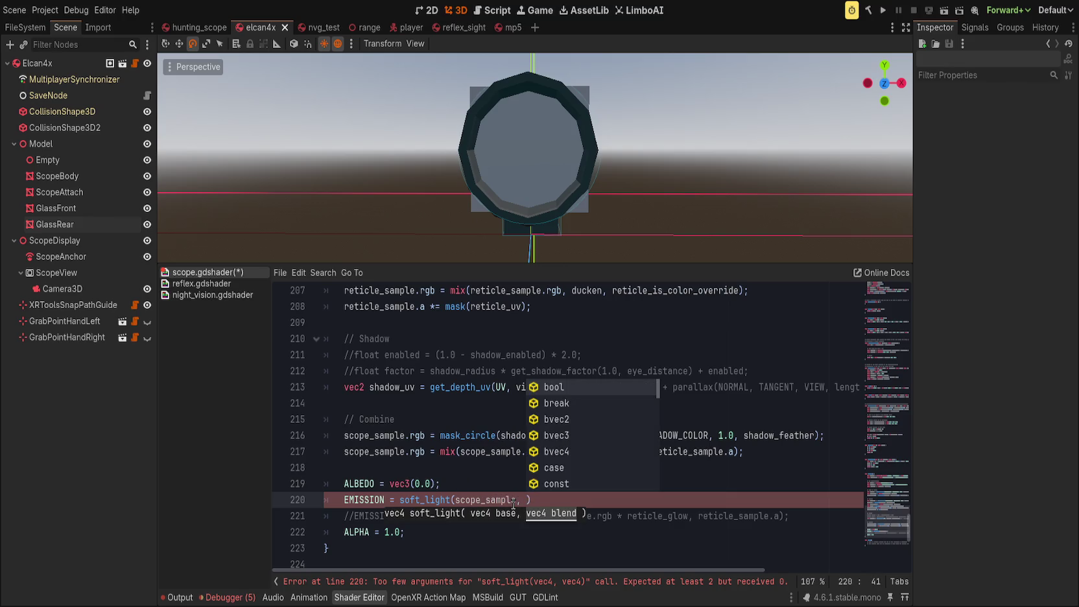
type("reticle_sample")
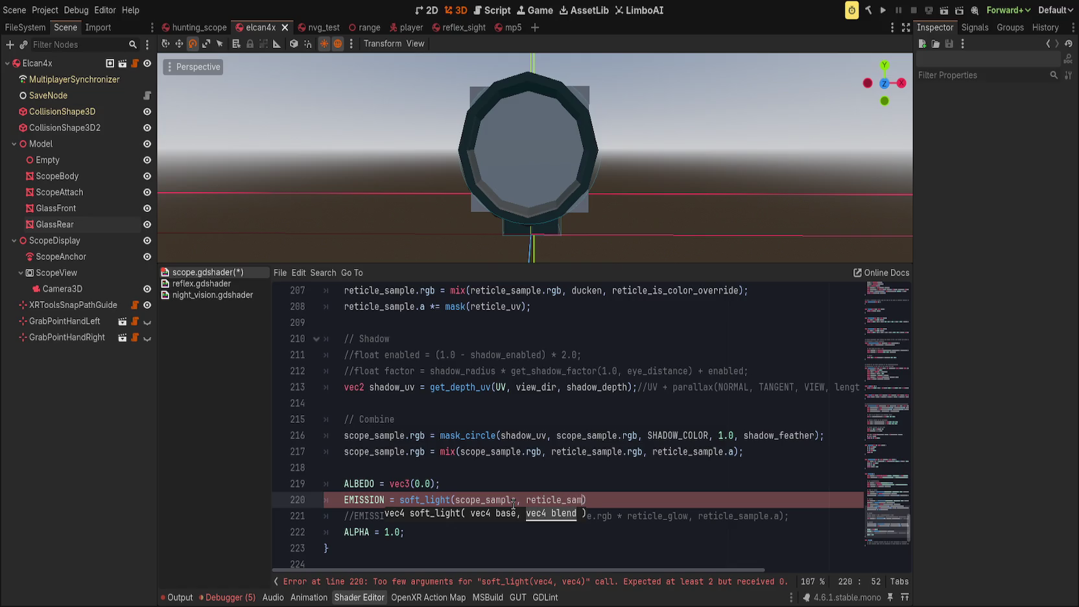
type(")")
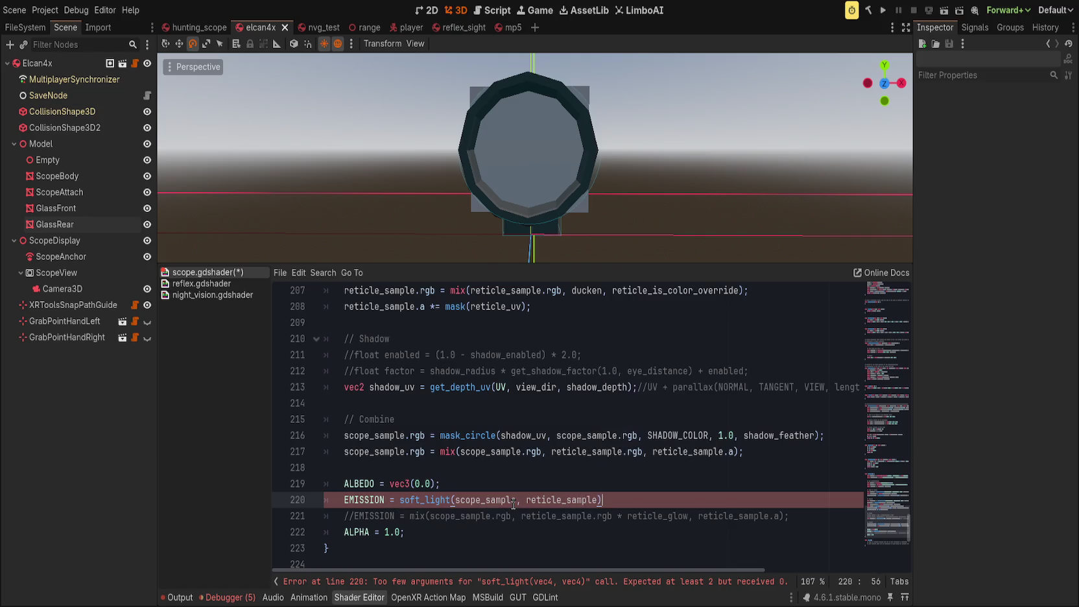
key("Left")
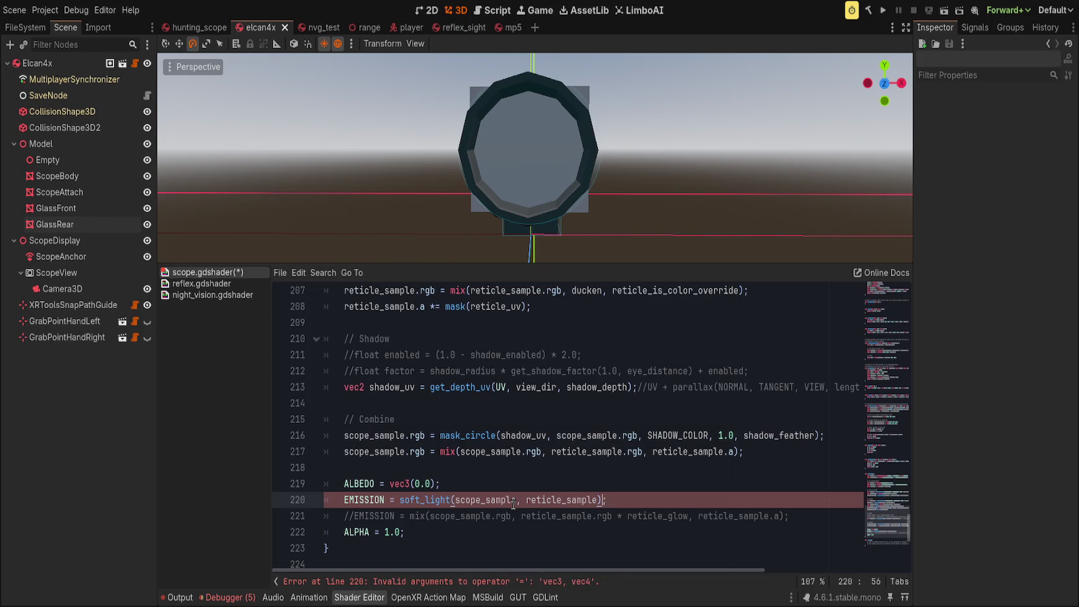
type("*reticle")
type("_glow")
left_click(669, 500)
type(".rgb")
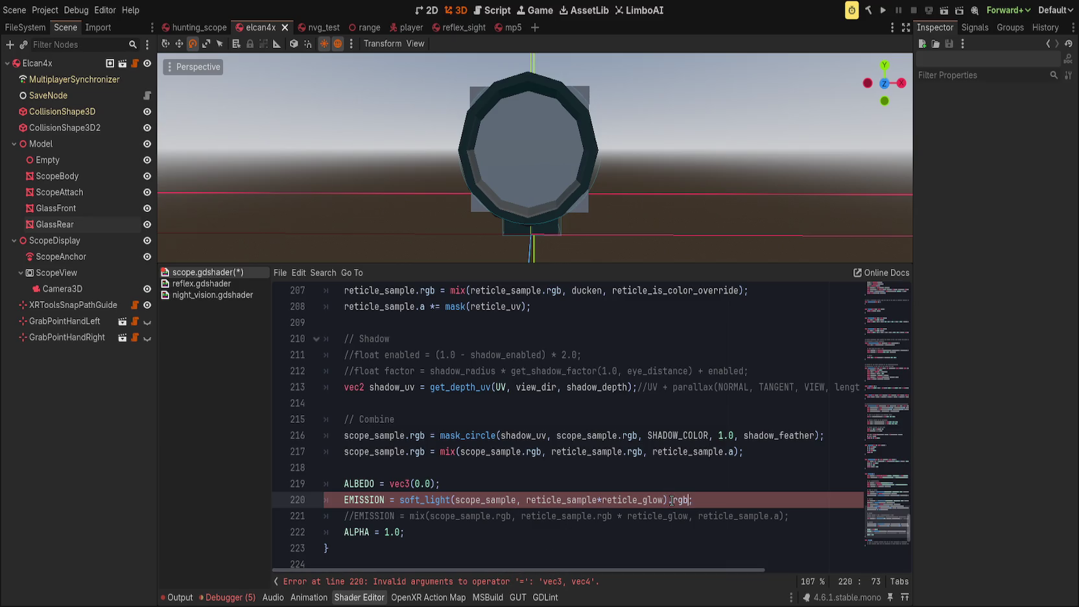
Step: Save the shader, select GlassRear, and try Reticle Glow near 19.4 before resetting it
left_click(718, 475)
left_click(721, 480)
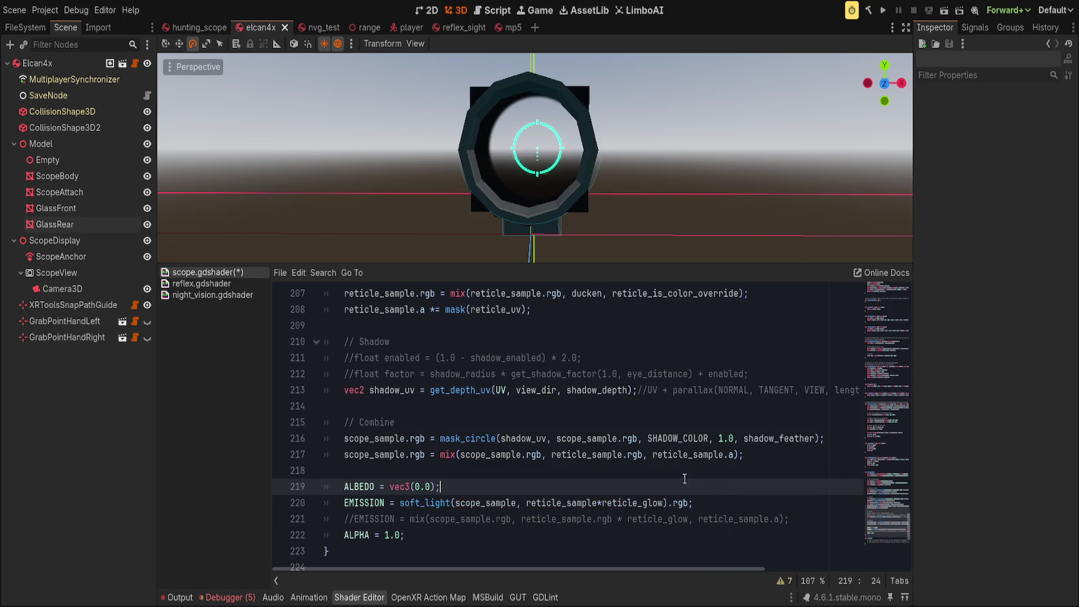
key("ctrl+s")
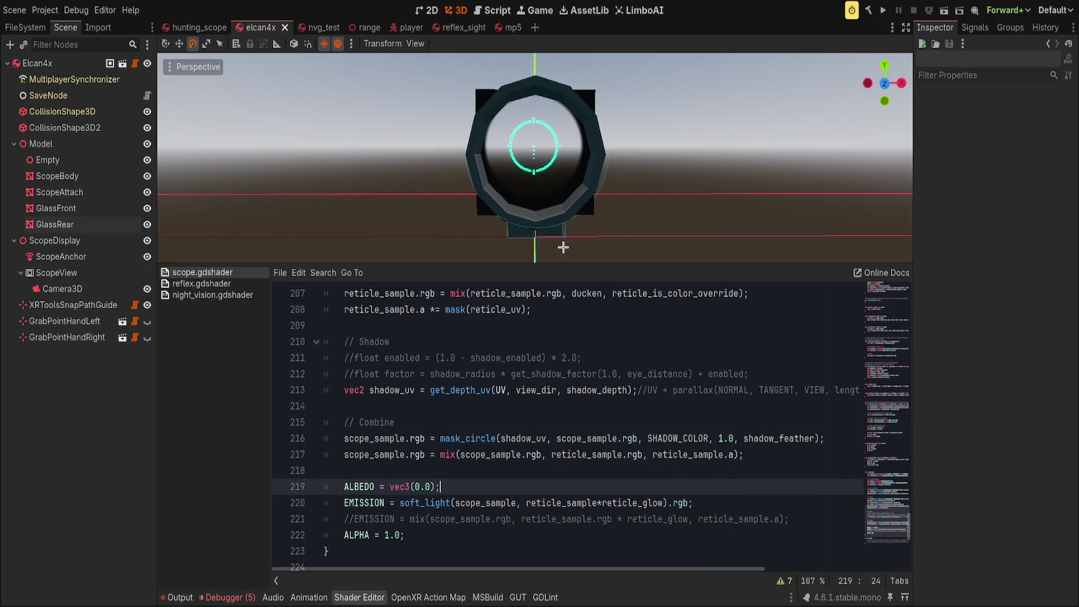
left_click(54, 224)
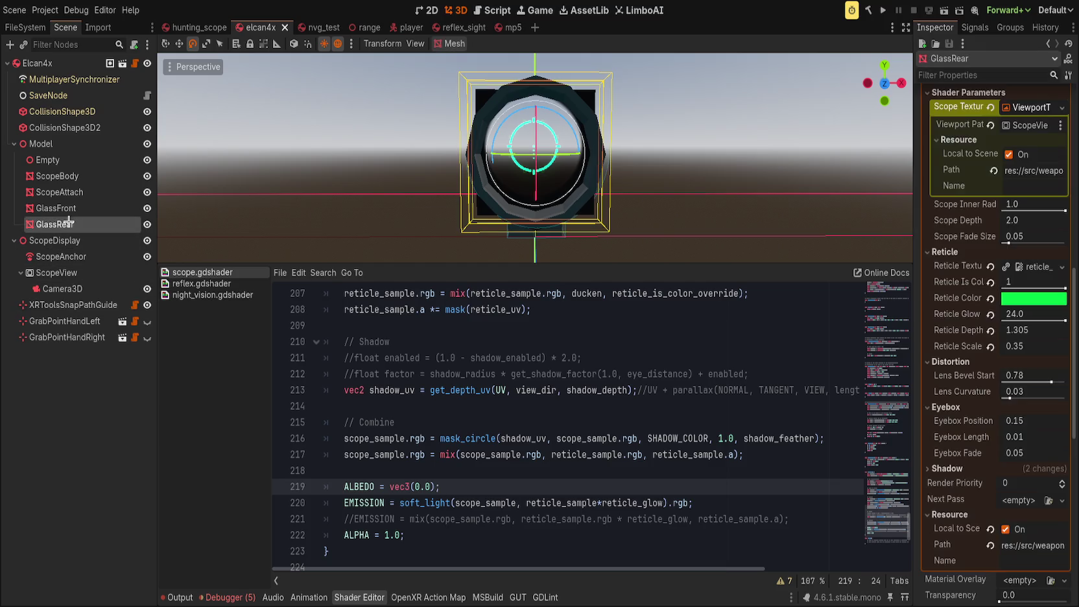
double_click(420, 506)
left_click(571, 424)
mouse_move(1059, 320)
left_mouse_down()
mouse_move(942, 311)
mouse_move(1065, 314)
mouse_move(940, 314)
left_mouse_up()
left_click(426, 503)
Step: Replace soft_light with hard_light on the EMISSION line
double_click(426, 503)
key("BackSpace")
type("hard_li")
key("Return")
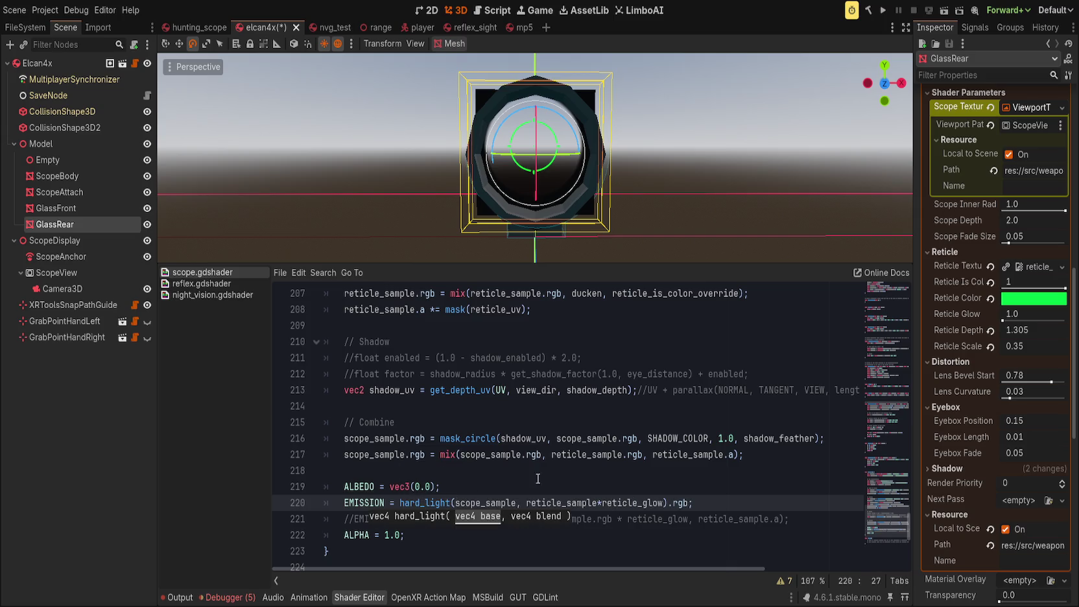
left_click(627, 465)
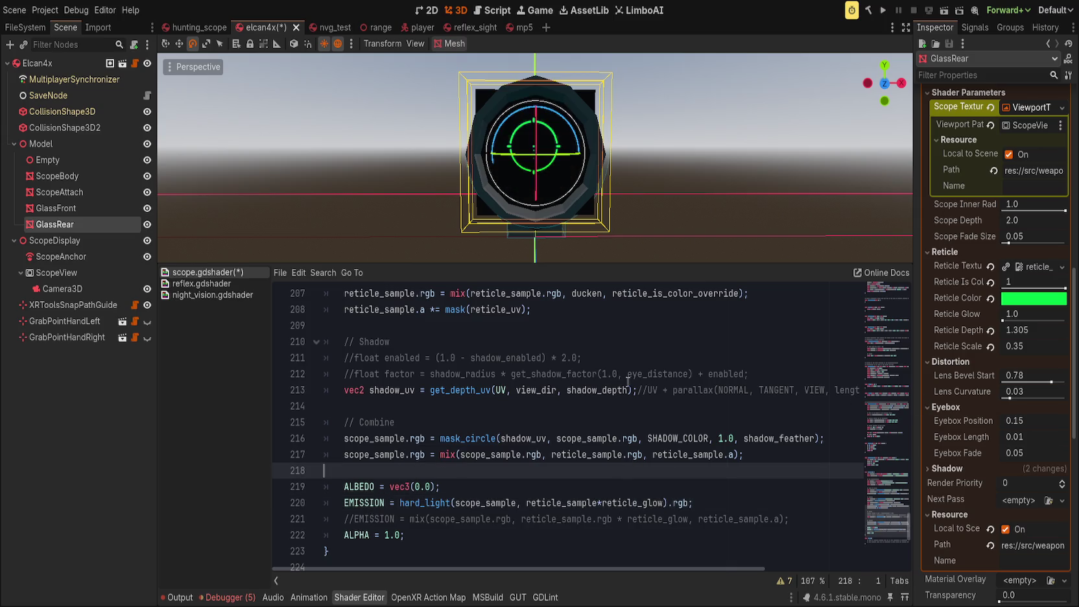
Step: Select GlassRear and raise Reticle Glow to 24.0
left_click(56, 208)
left_click(55, 224)
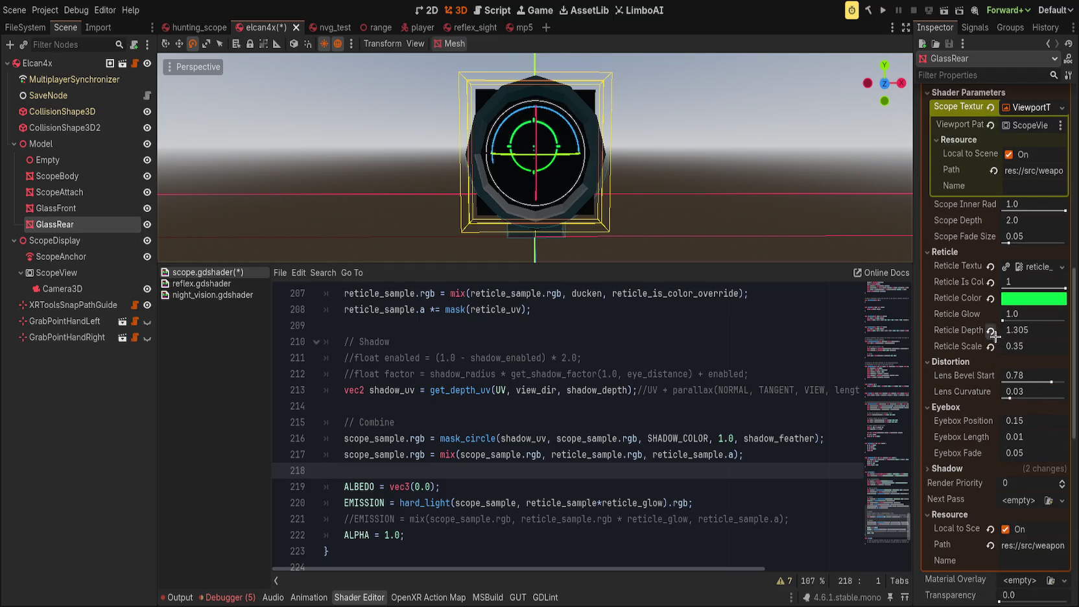
mouse_move(999, 318)
left_mouse_down()
mouse_move(1065, 318)
mouse_move(1007, 318)
mouse_move(1064, 318)
mouse_move(1012, 318)
mouse_move(1047, 318)
mouse_move(1004, 305)
mouse_move(1074, 305)
mouse_move(973, 305)
left_mouse_up()
Step: Sample the reticle with textureLod(reticle_texture, reticle_uv, 0.0) and raise Reticle Glow to maximum
scroll(690, 436, "up", 6)
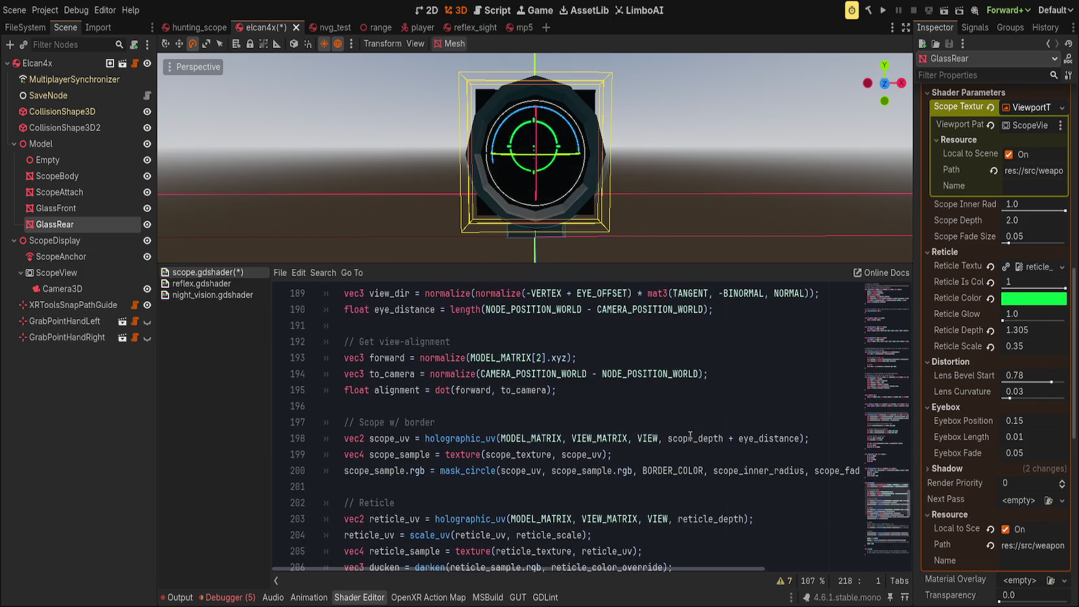
scroll(731, 442, "down", 4)
scroll(648, 438, "up", 4)
scroll(573, 469, "down", 2)
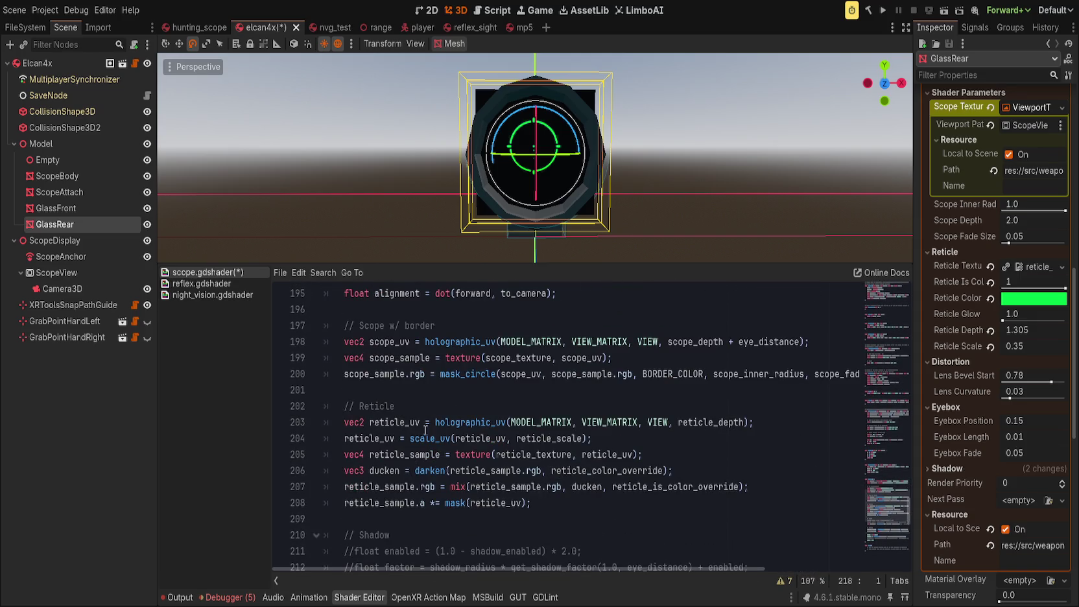
double_click(472, 454)
type("texture")
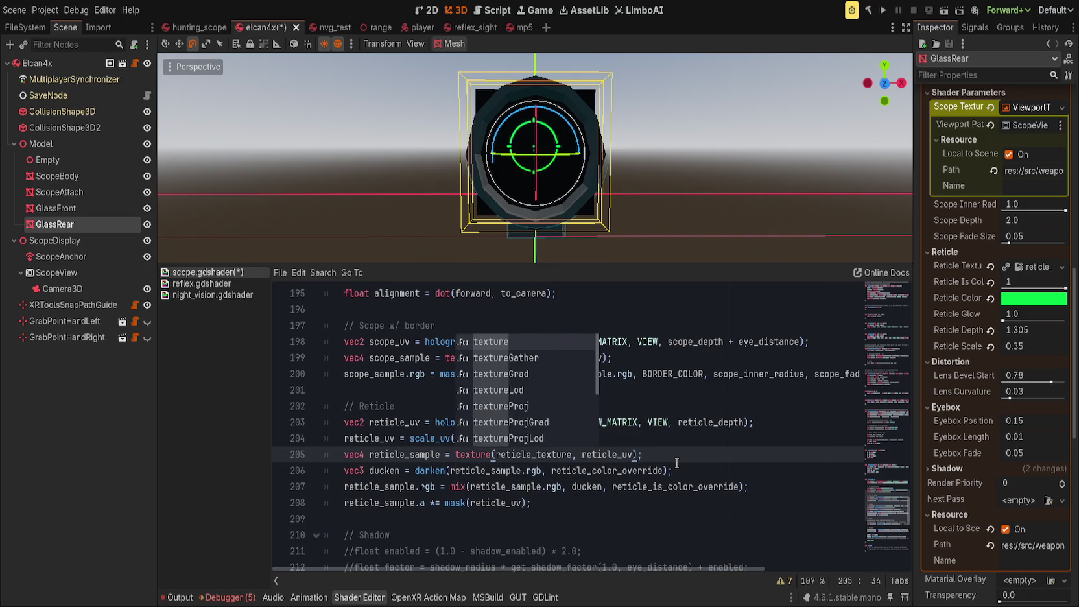
type("Lod")
key("Return")
key("End")
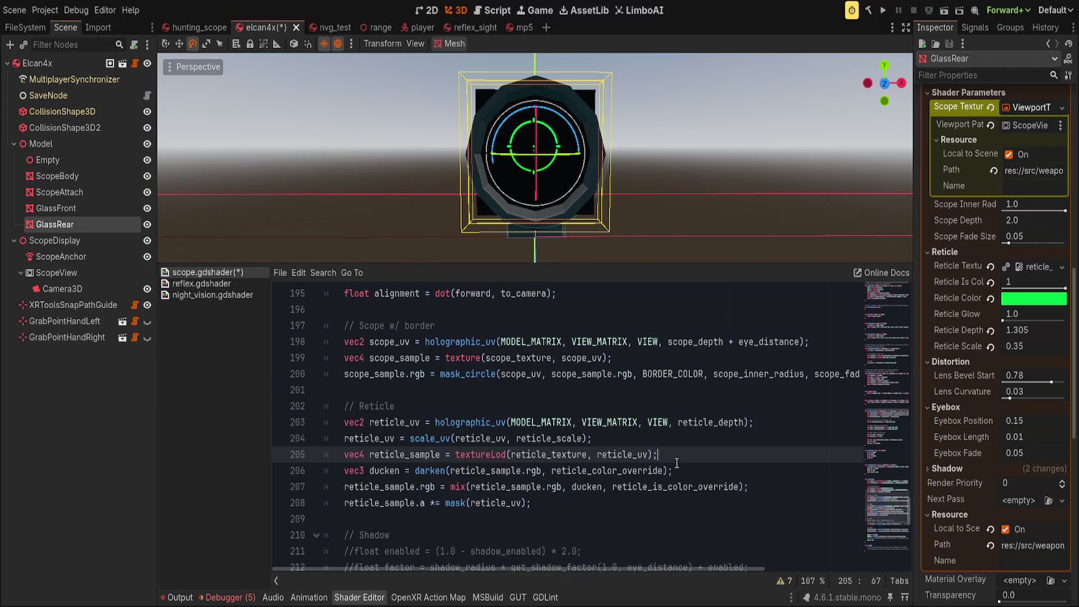
key("Left")
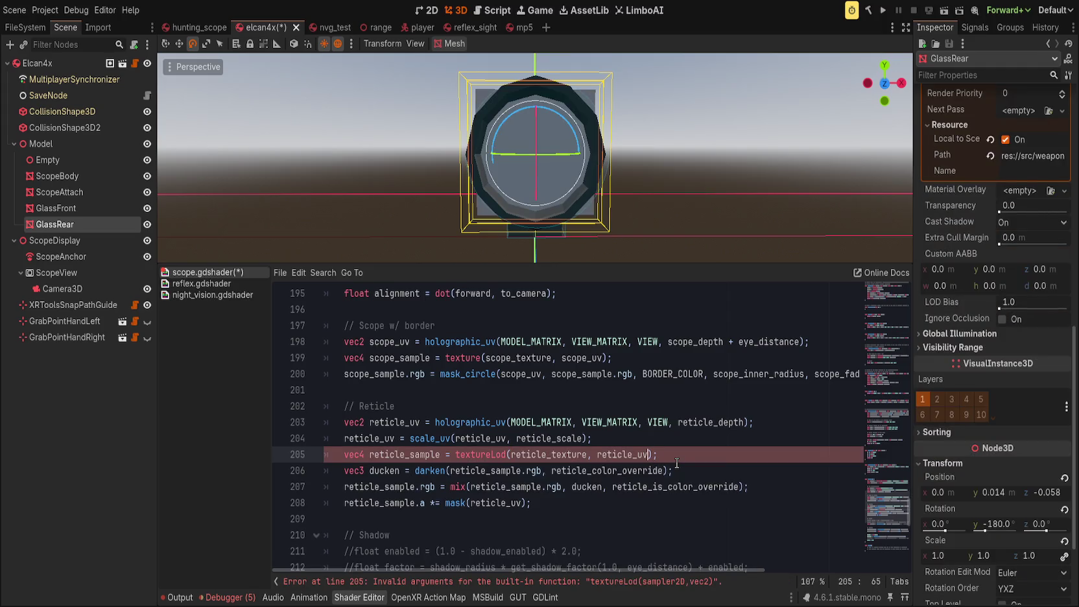
type(", 0.0")
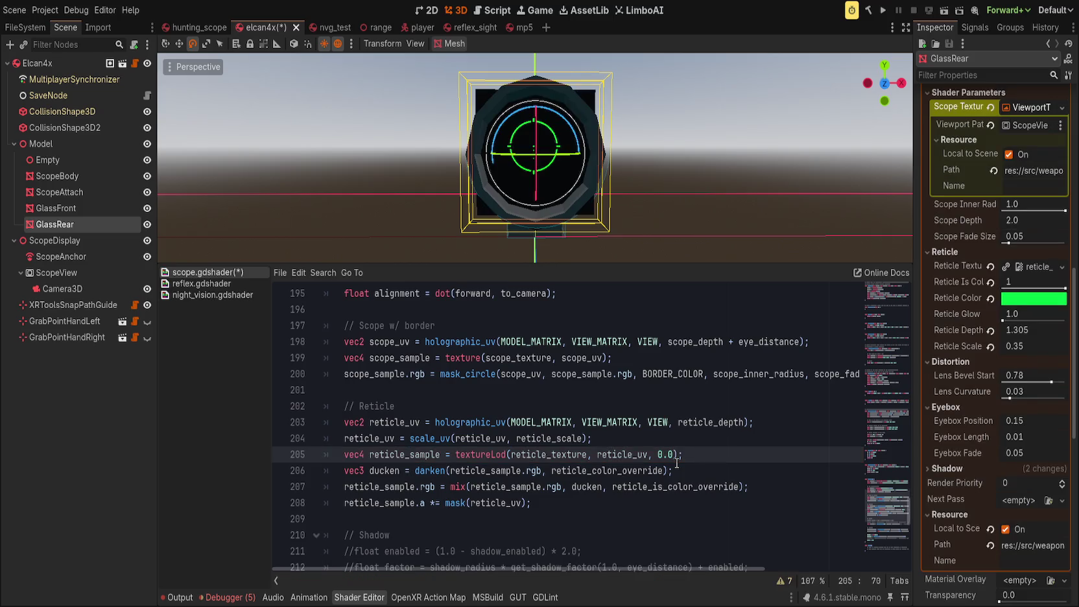
mouse_move(1012, 314)
left_mouse_down()
mouse_move(1066, 320)
mouse_move(1027, 319)
left_mouse_up()
Step: Reset Reticle Glow to its default, then drag it back up to 24.0
left_click(991, 314)
scroll(881, 512, "down", 3)
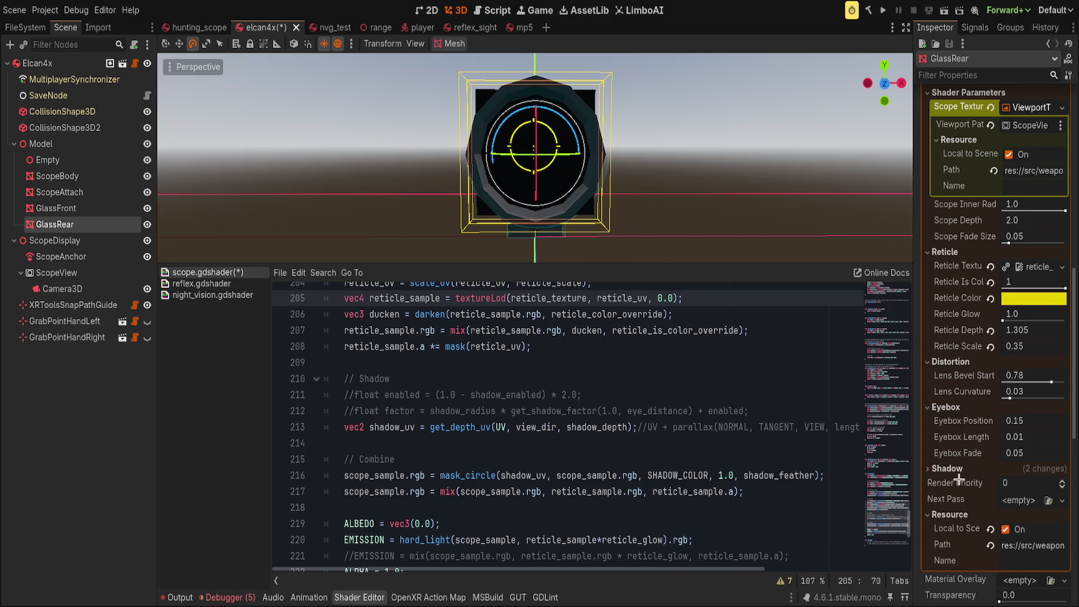
left_click_drag(1007, 317, 1065, 320)
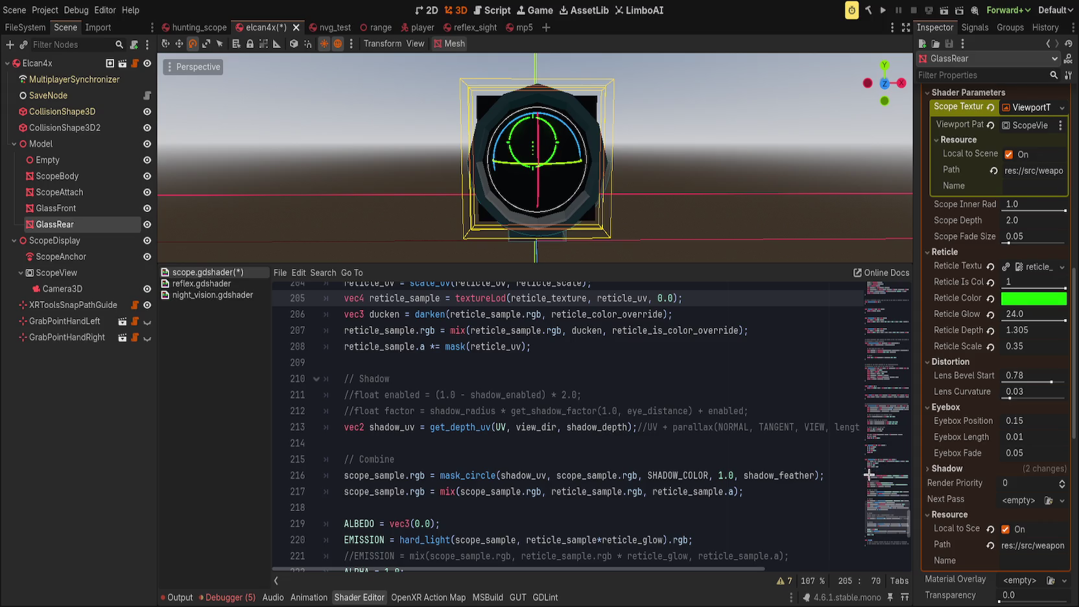
Step: Enter 15 as GlassRear's Reticle Glow and refocus the viewport on the scope glass
left_click_drag(701, 209, 728, 244)
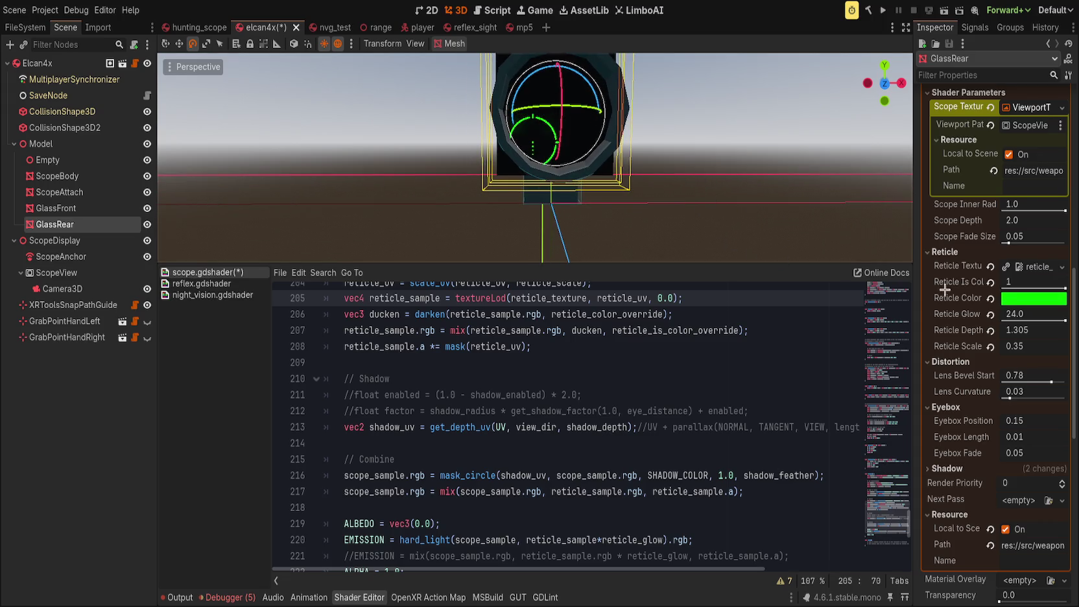
left_click_drag(1066, 320, 1044, 322)
left_click(1044, 322)
type("15")
key("Return")
key("f")
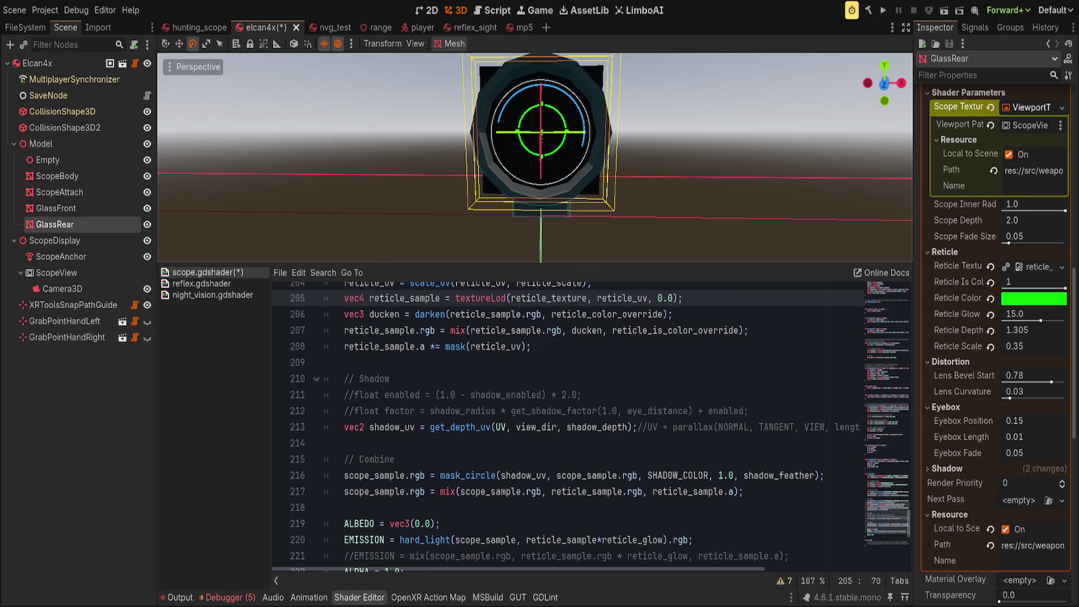
Step: Save the elcan4x scene with ScopeDisplay selected
left_click(62, 289)
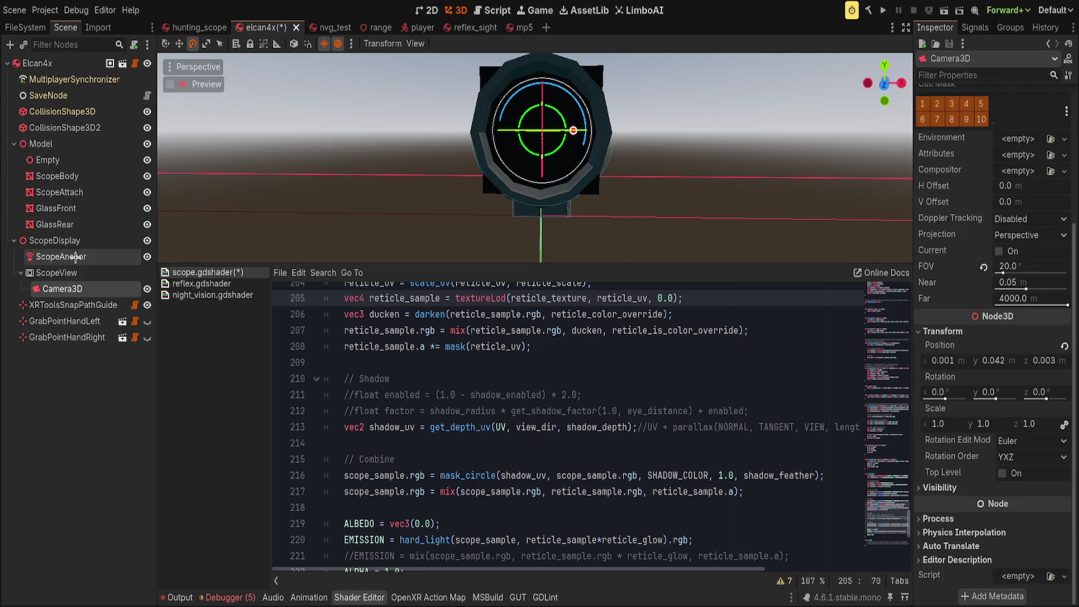
left_click(58, 241)
key("ctrl+s")
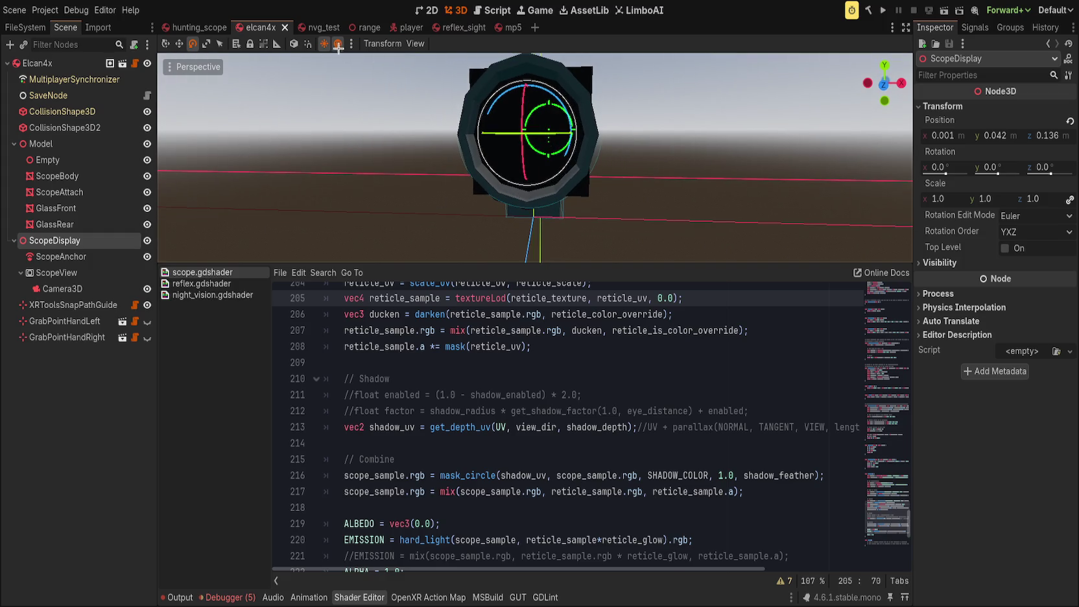
Step: Toggle the preview environment, compare Reticle Glow 1.0 then undo, and add a WorldEnvironment
left_click(324, 44)
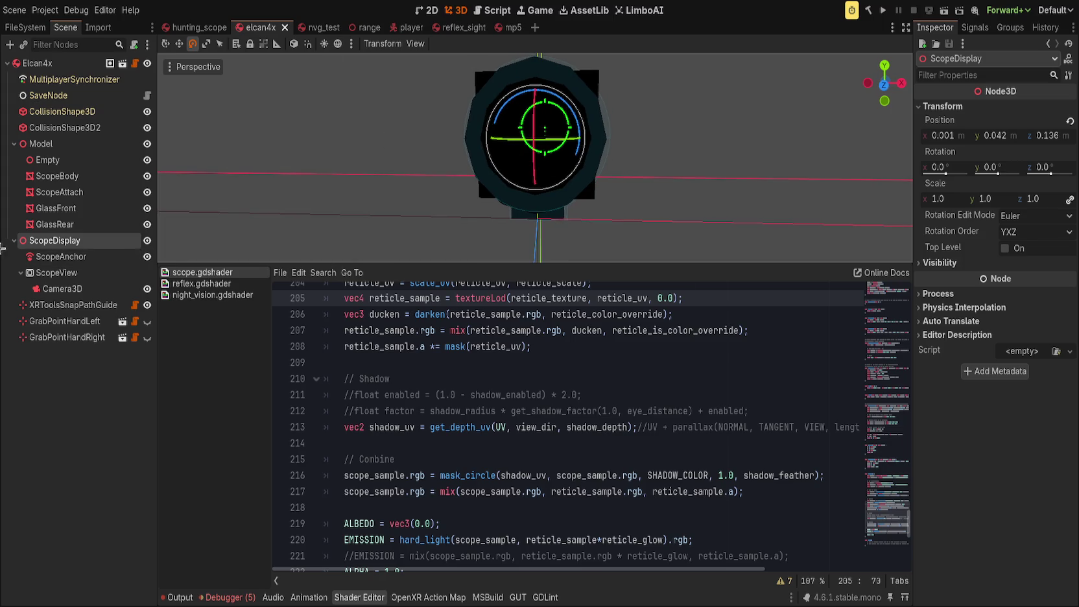
left_click(99, 223)
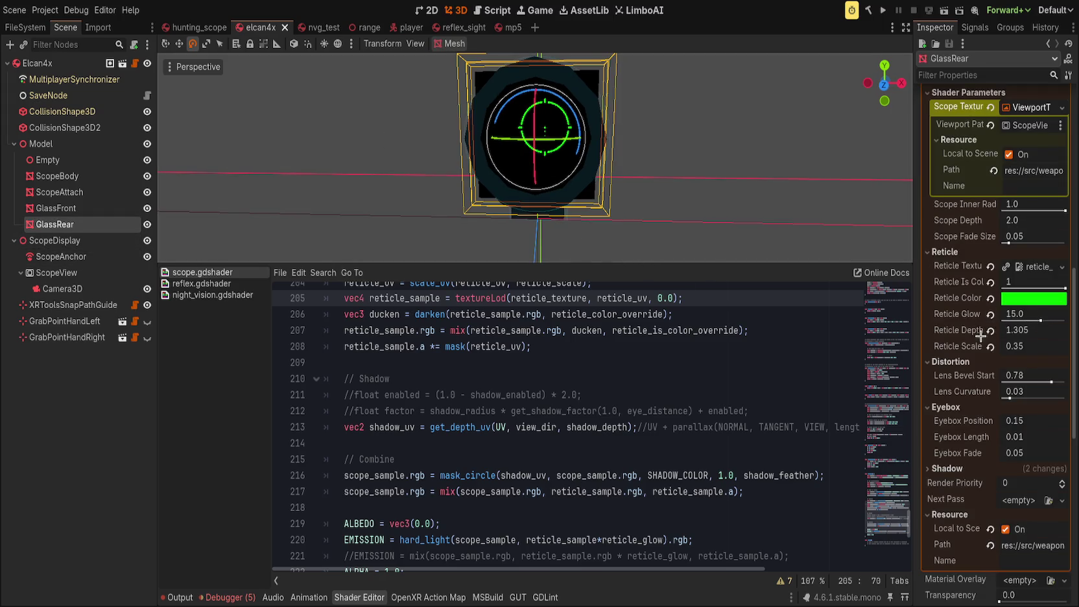
left_click_drag(1040, 320, 1004, 320)
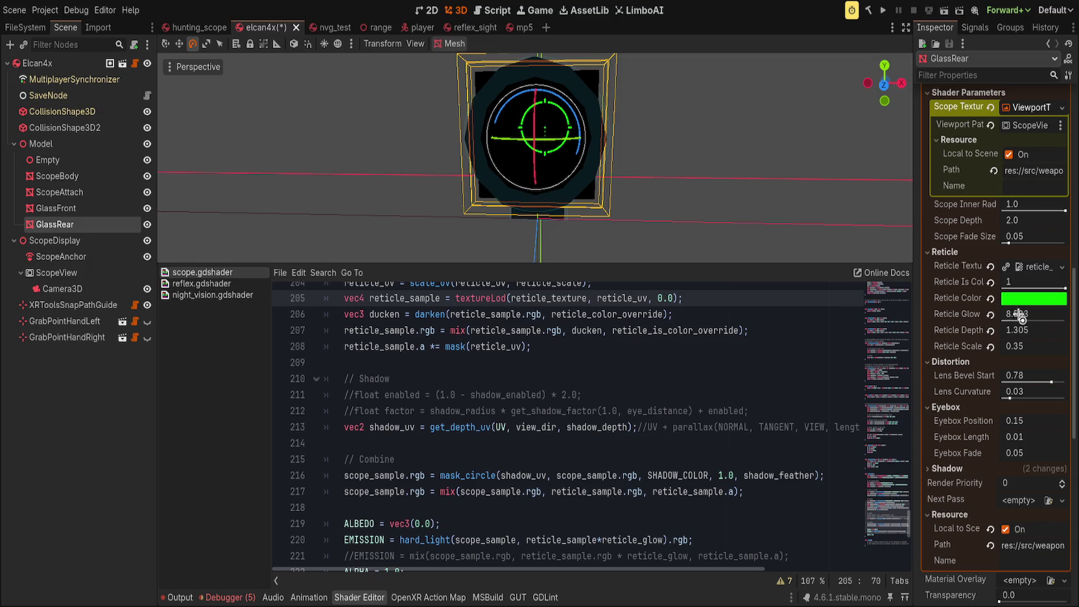
key("ctrl+z")
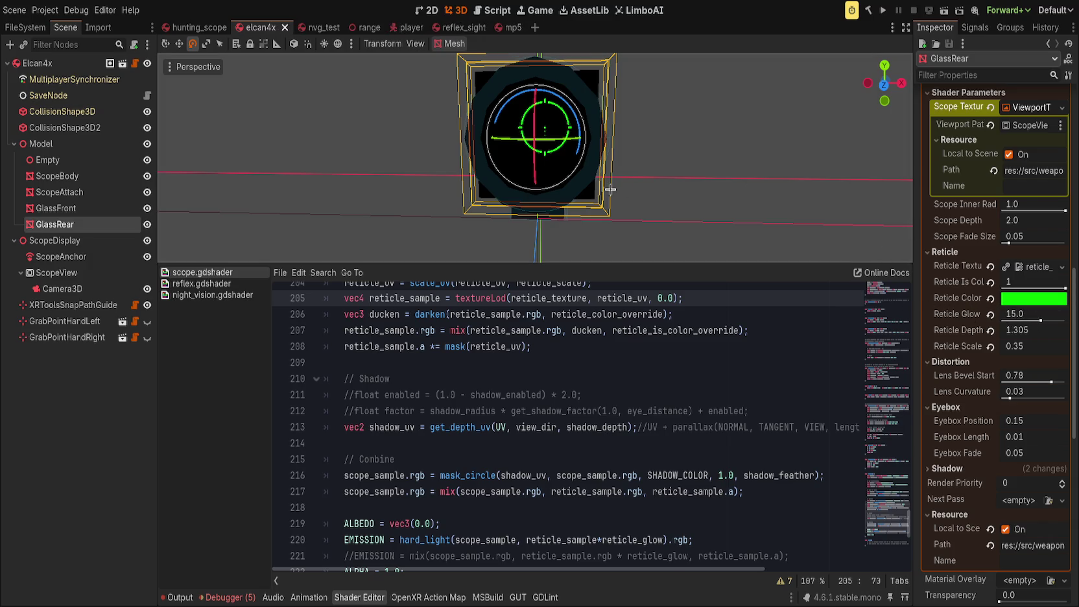
left_click(337, 43)
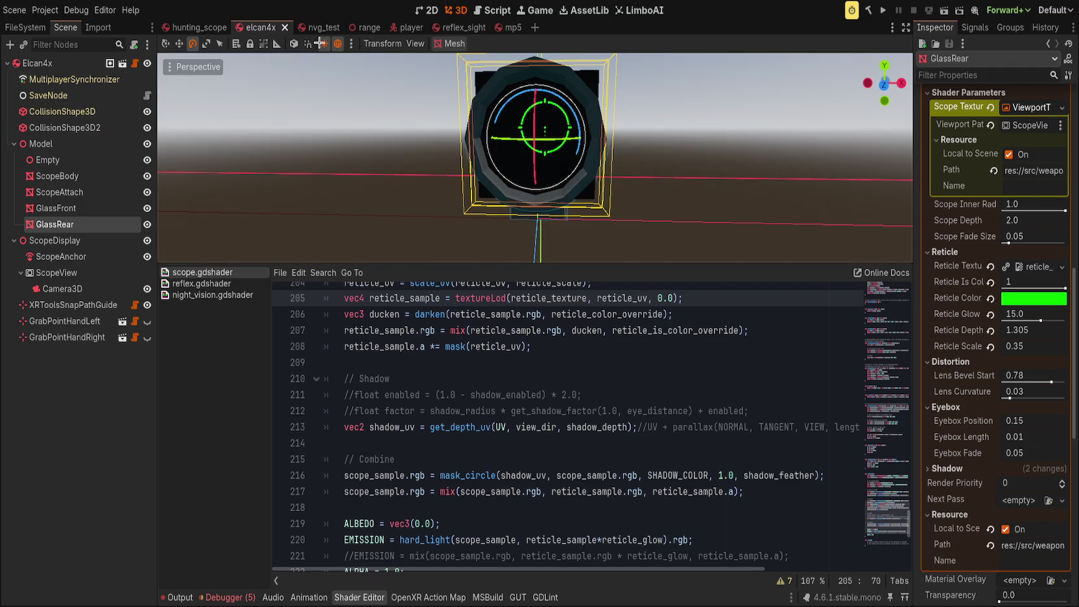
left_click(322, 44)
key("ctrl+z")
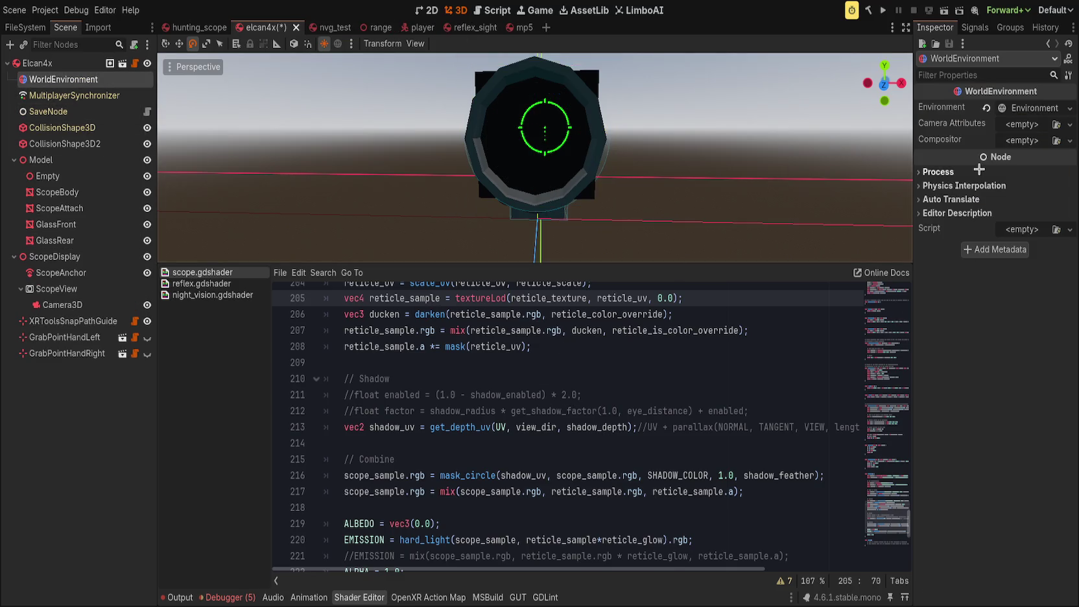
Step: Expand the WorldEnvironment's Environment > Glow > Levels settings
left_click(1035, 108)
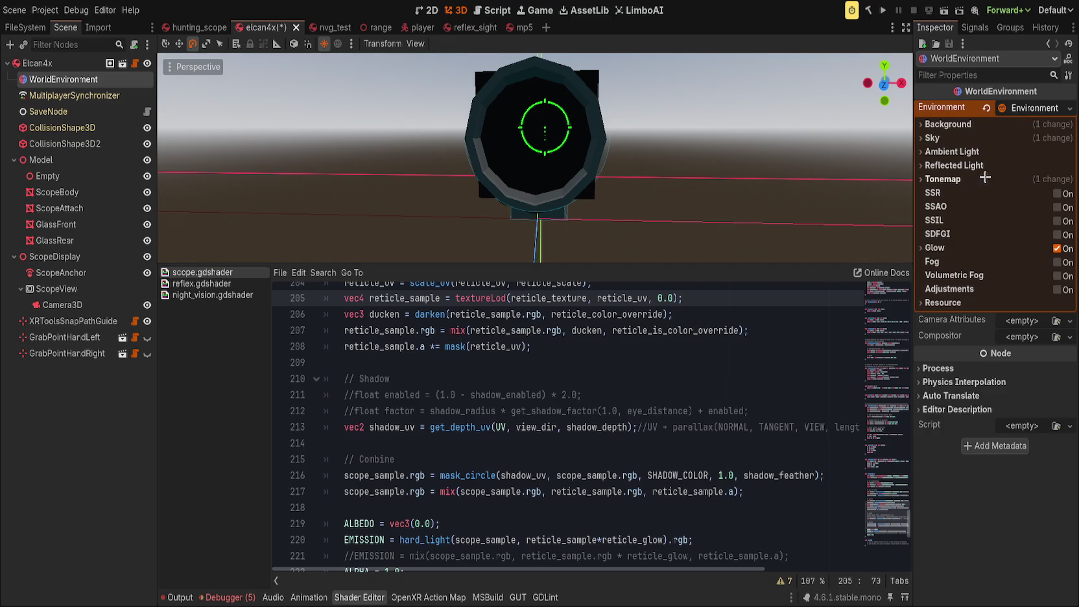
left_click(935, 249)
left_click(944, 261)
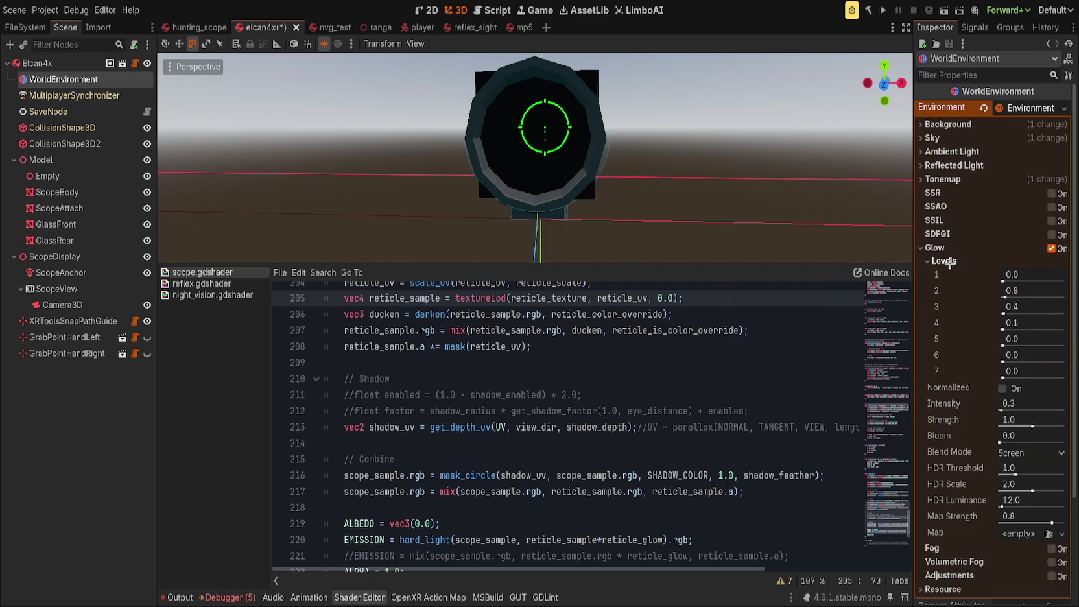
Step: Set GlassRear's Reticle Glow to 14.0
left_click(96, 241)
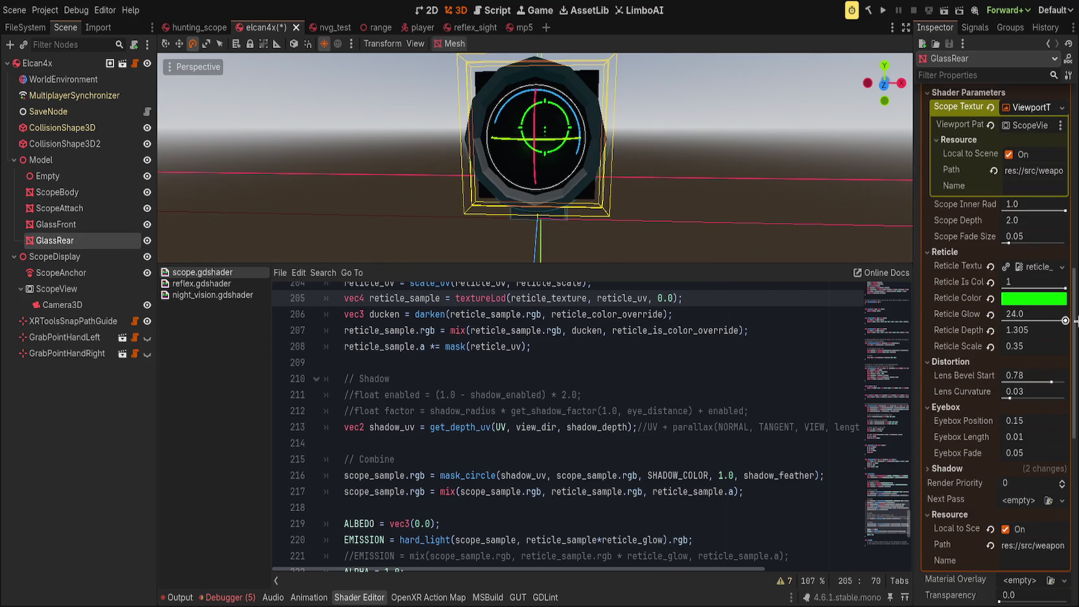
left_click(1028, 314)
type("4")
key("BackSpace")
type("14")
key("Return")
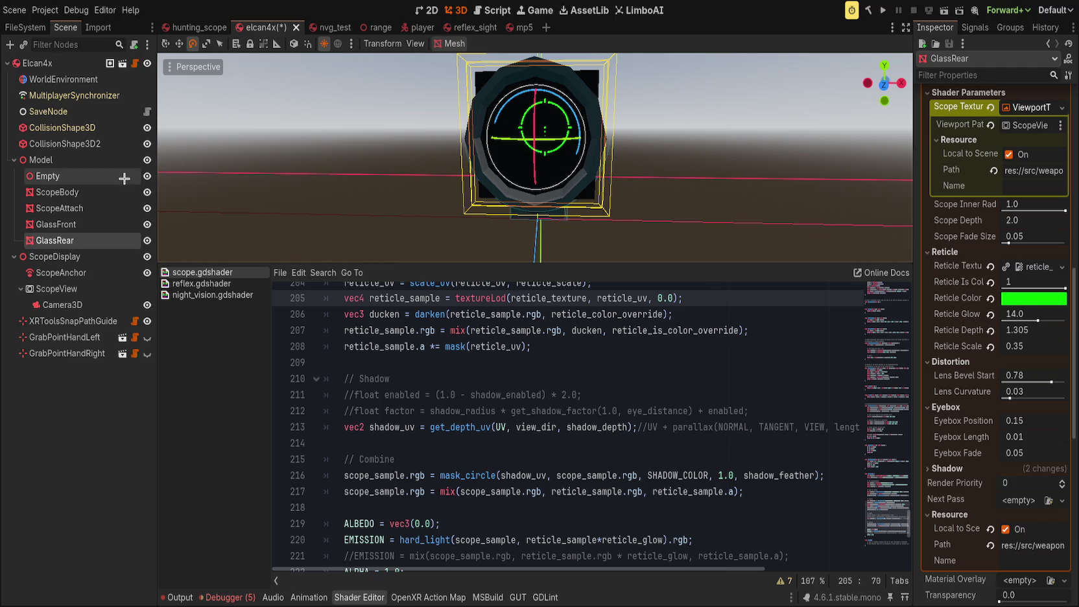
Step: Reselect the WorldEnvironment node and change its Glow settings
left_click(97, 80)
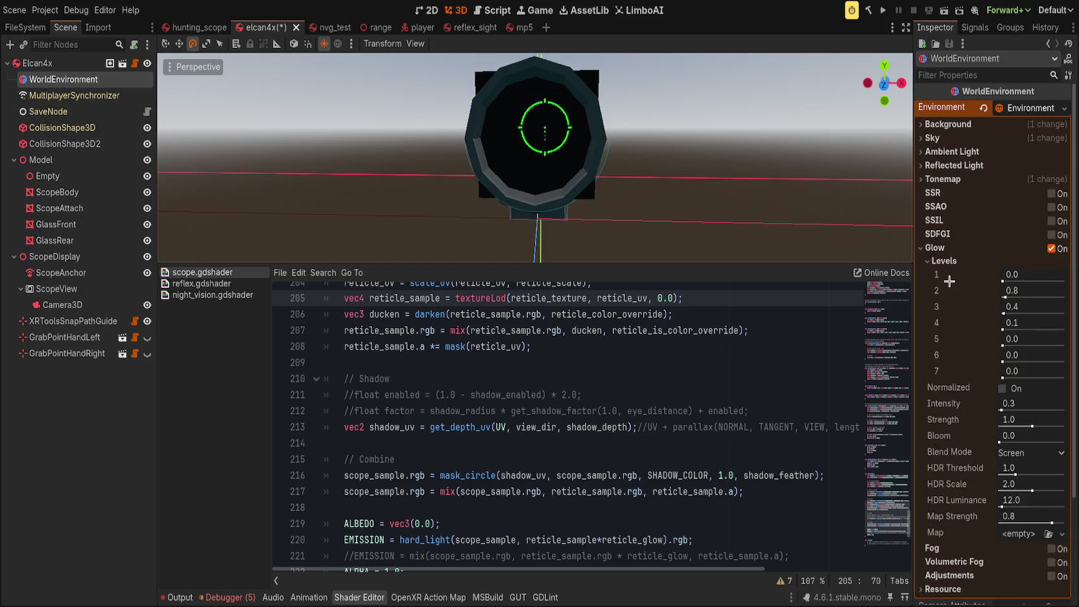
left_click(1018, 260)
left_click(977, 262)
Step: Raise glow levels 1–7, enable Normalized, and set Intensity 8.0, Strength 2.0, Bloom 0.85
mouse_move(1007, 280)
left_mouse_down()
mouse_move(1064, 281)
mouse_move(1052, 281)
mouse_move(1064, 297)
left_mouse_up()
mouse_move(1006, 313)
left_mouse_down()
mouse_move(1052, 313)
mouse_move(1038, 323)
left_mouse_up()
left_click_drag(1007, 339, 1064, 338)
mouse_move(1003, 361)
left_mouse_down()
mouse_move(1064, 360)
mouse_move(1038, 377)
left_mouse_up()
left_click(1002, 388)
mouse_move(1003, 410)
left_mouse_down()
mouse_move(1064, 410)
mouse_move(1067, 425)
mouse_move(1045, 425)
mouse_move(1067, 425)
left_mouse_up()
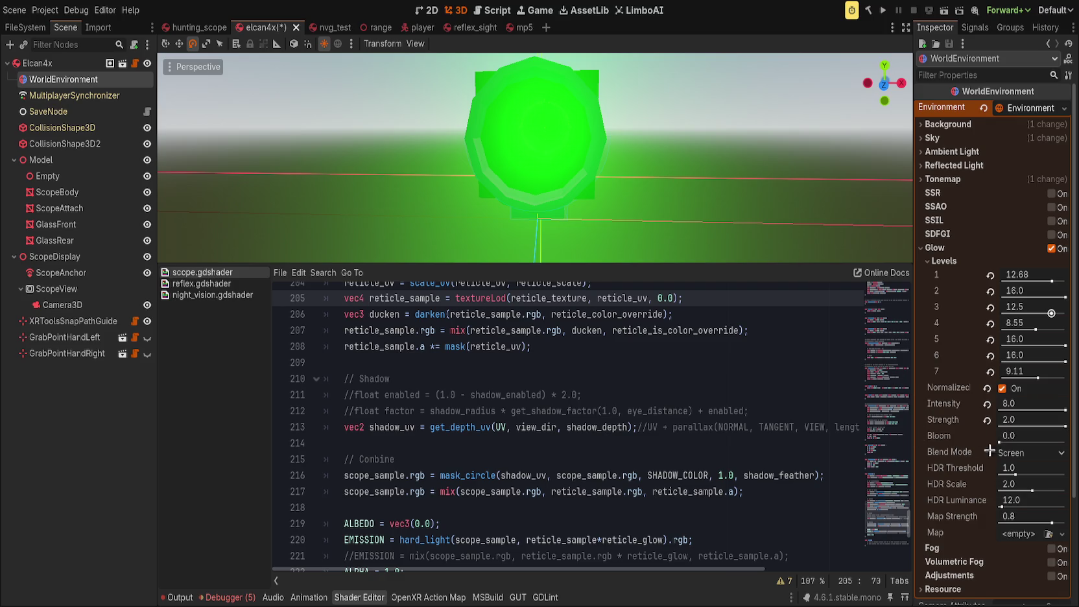
left_click_drag(1000, 441, 1056, 442)
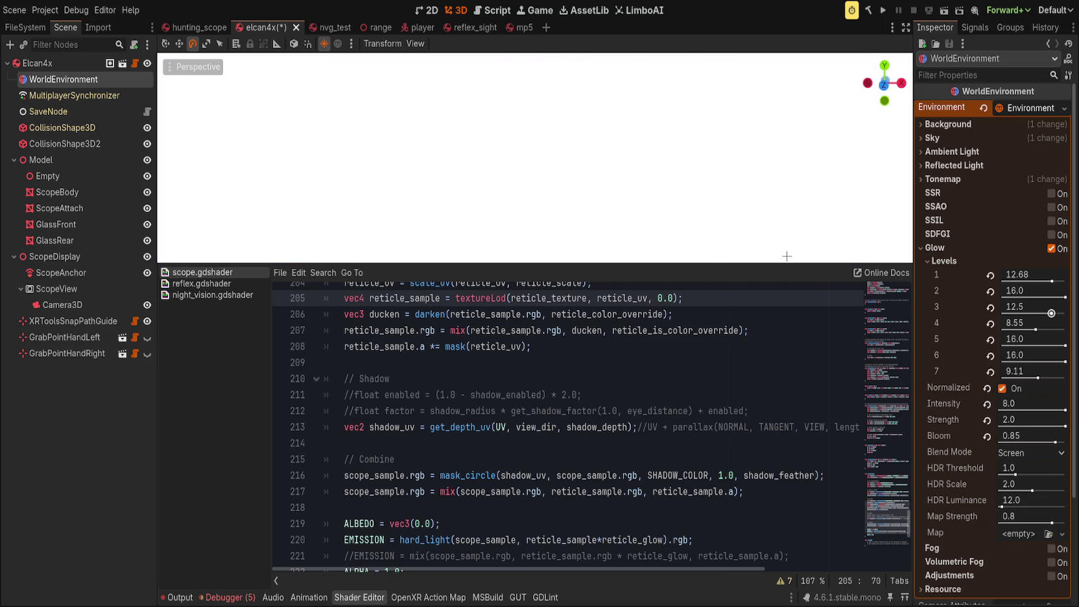
Step: Enlarge the 3D view and revert glow levels 1–7 to their defaults
left_click_drag(787, 256, 788, 385)
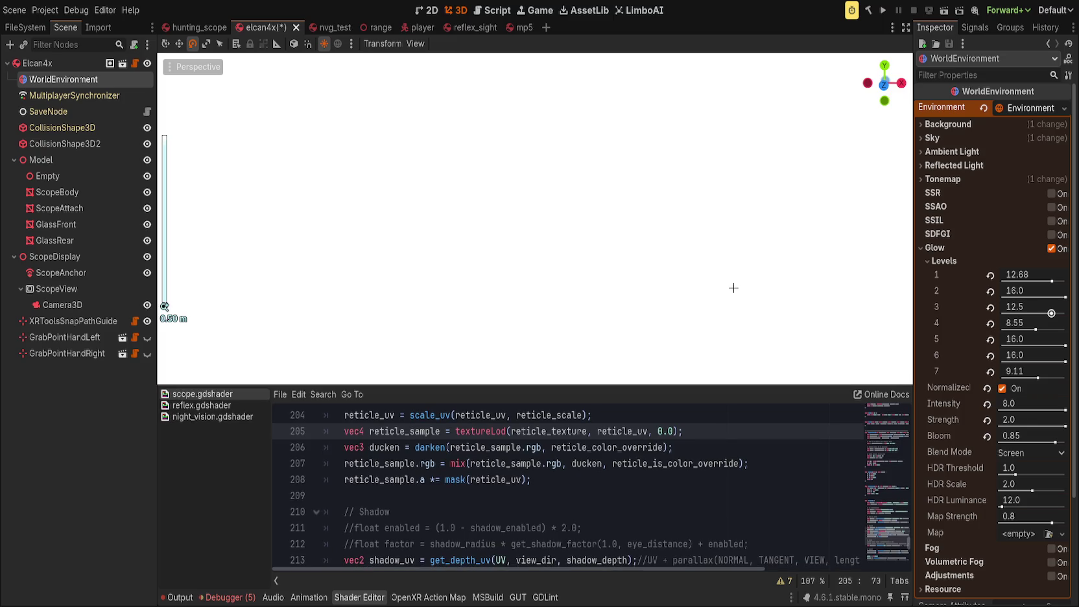
left_click(990, 276)
left_click(990, 292)
left_click(990, 307)
left_click(991, 324)
left_click(991, 340)
left_click(991, 356)
left_click(991, 372)
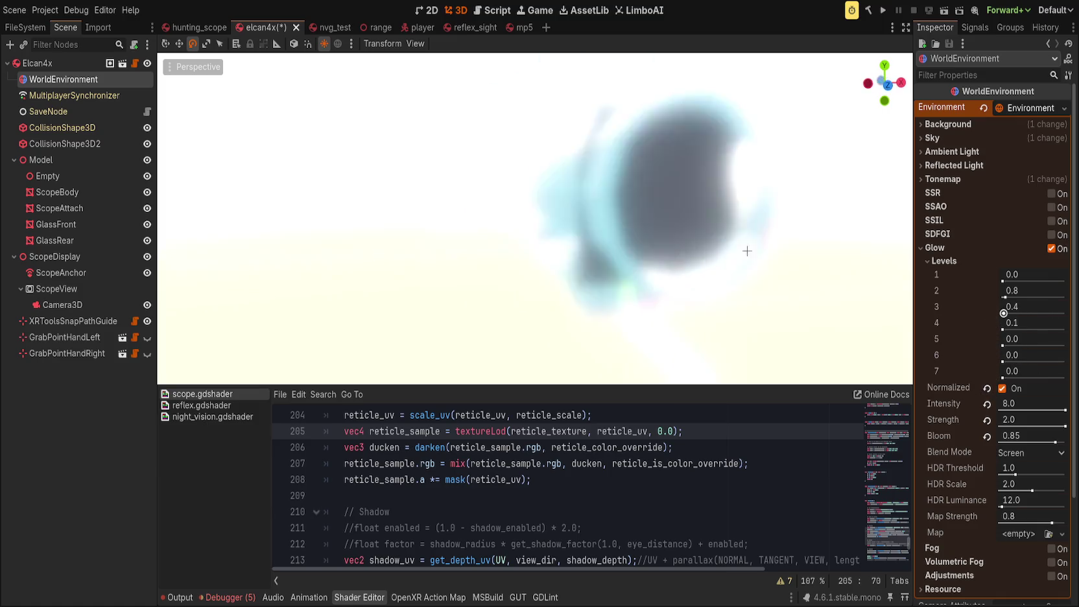
scroll(714, 248, "up", 3)
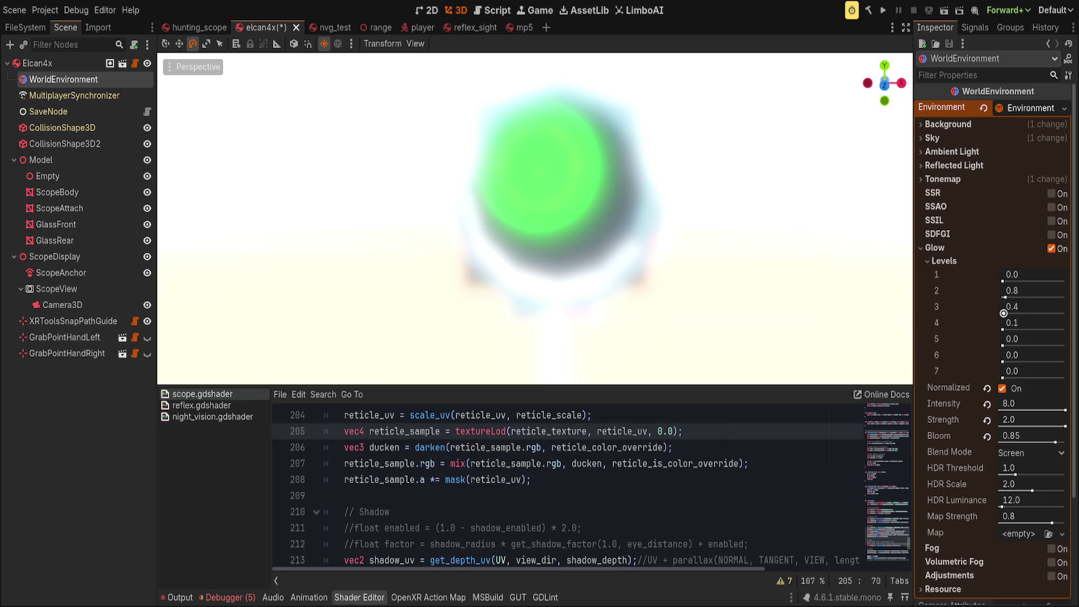
Step: Place the cursor at line 208 of the shader code, leaving the code unchanged
left_click(406, 480)
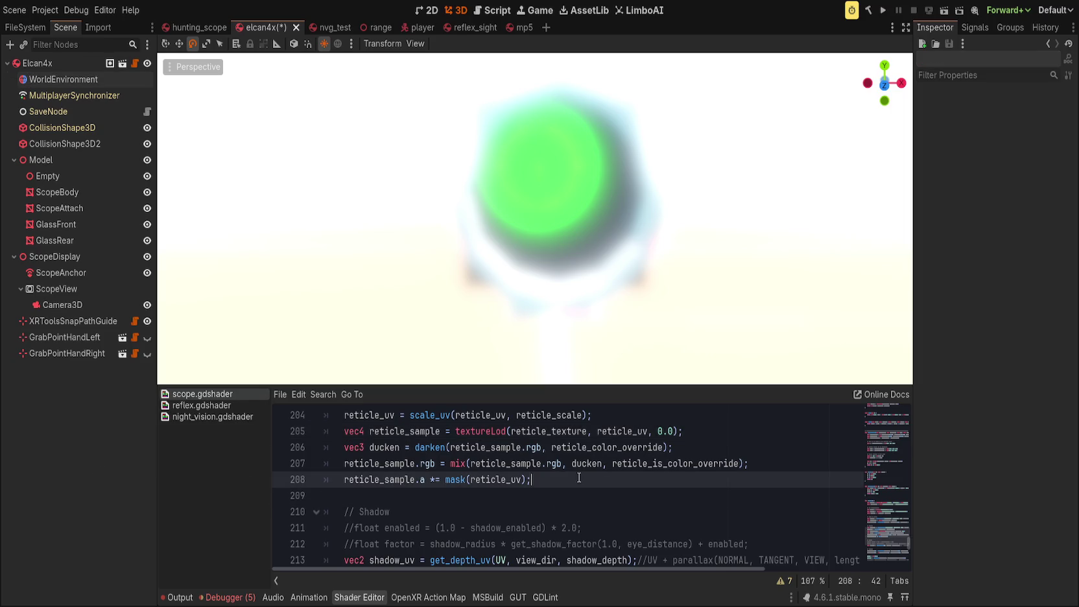
key("Down")
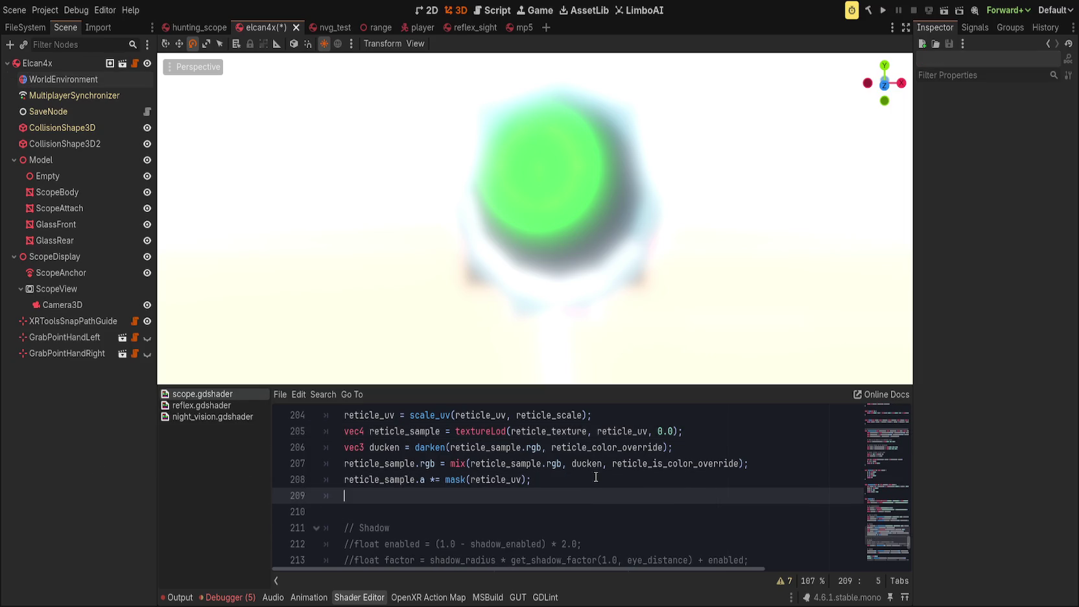
key("Up")
Step: Revert WorldEnvironment glow Intensity to 0.3, Strength to 1.0, and Bloom, then set Bloom to 0.08
left_click(95, 79)
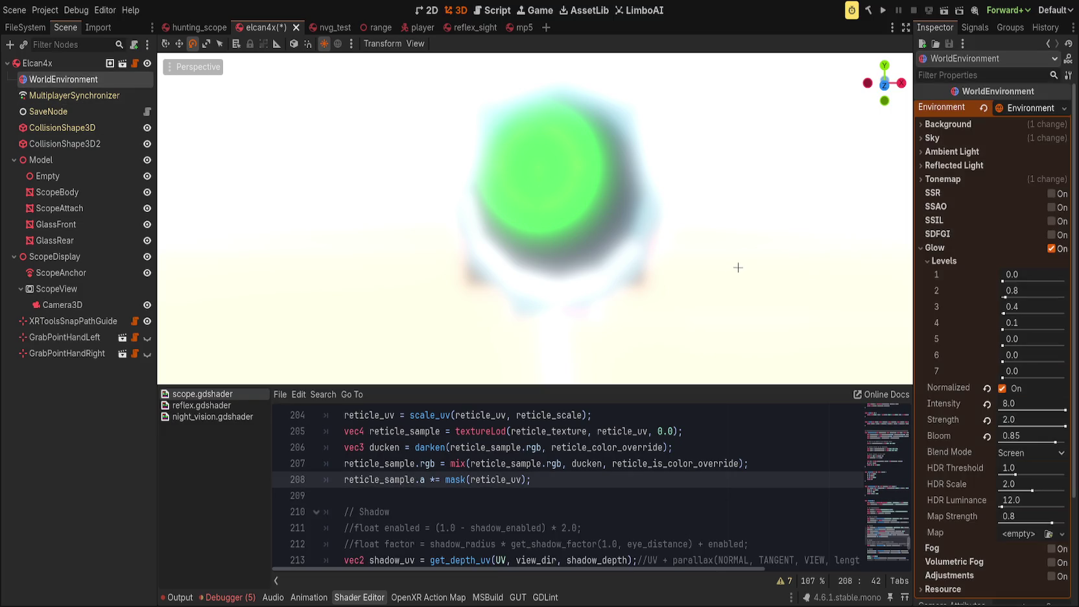
left_click(987, 404)
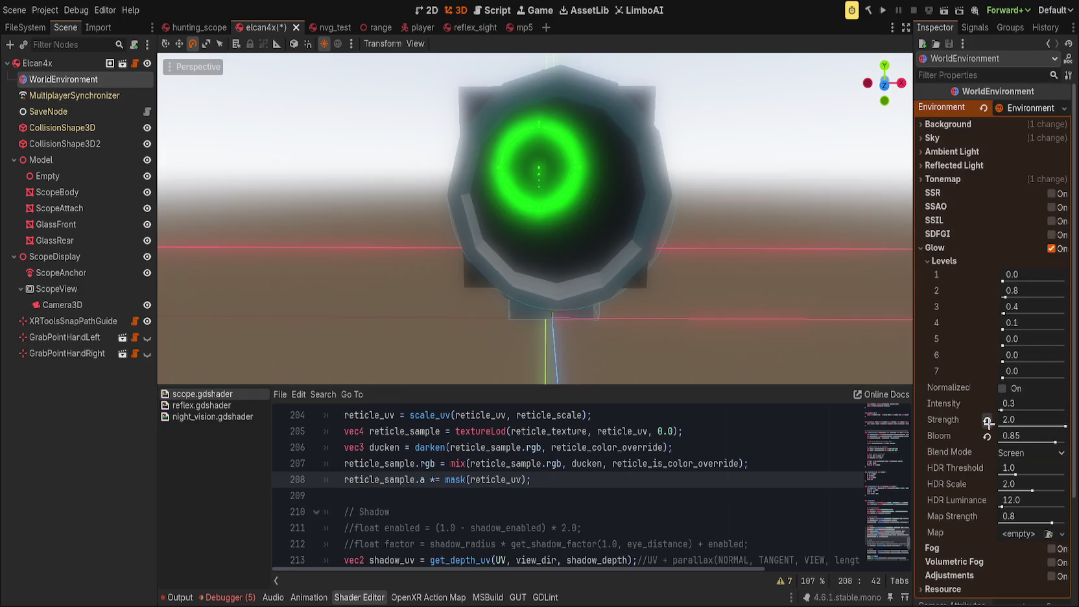
left_click(988, 420)
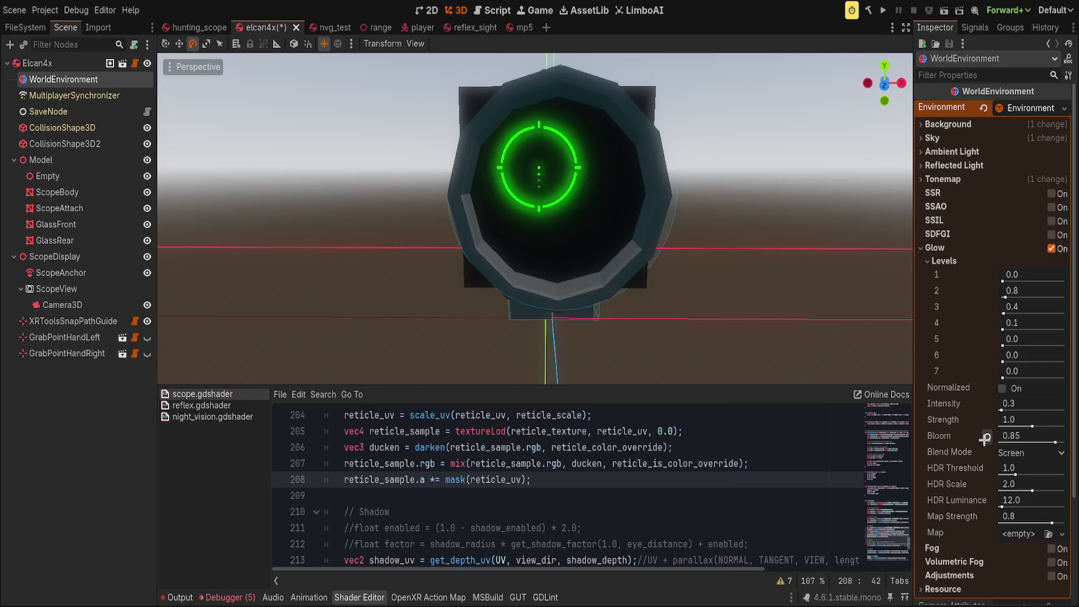
left_click(986, 439)
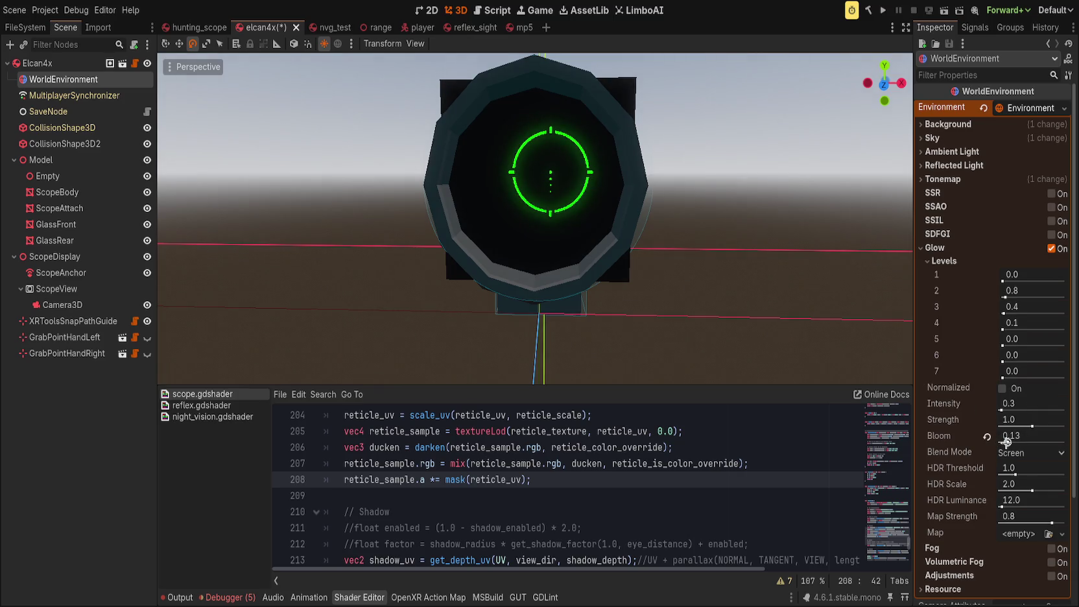
left_click_drag(999, 441, 1005, 442)
scroll(740, 202, "down", 5)
scroll(739, 202, "up", 5)
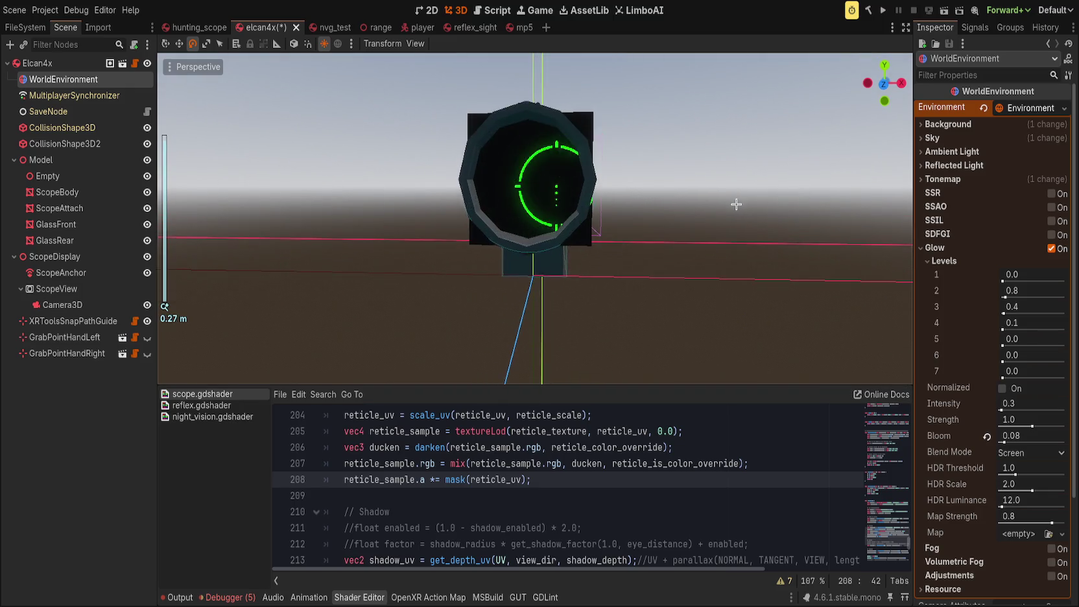
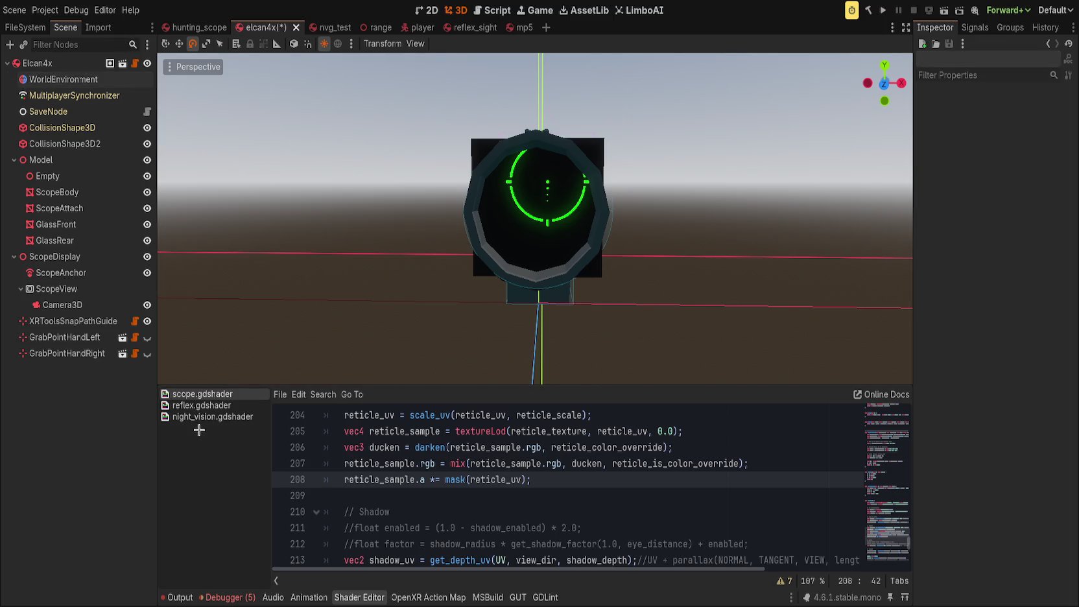
Step: Delete a block of helper blend functions from the scope shader
left_click(566, 495)
scroll(558, 506, "up", 5)
scroll(907, 537, "down", 3)
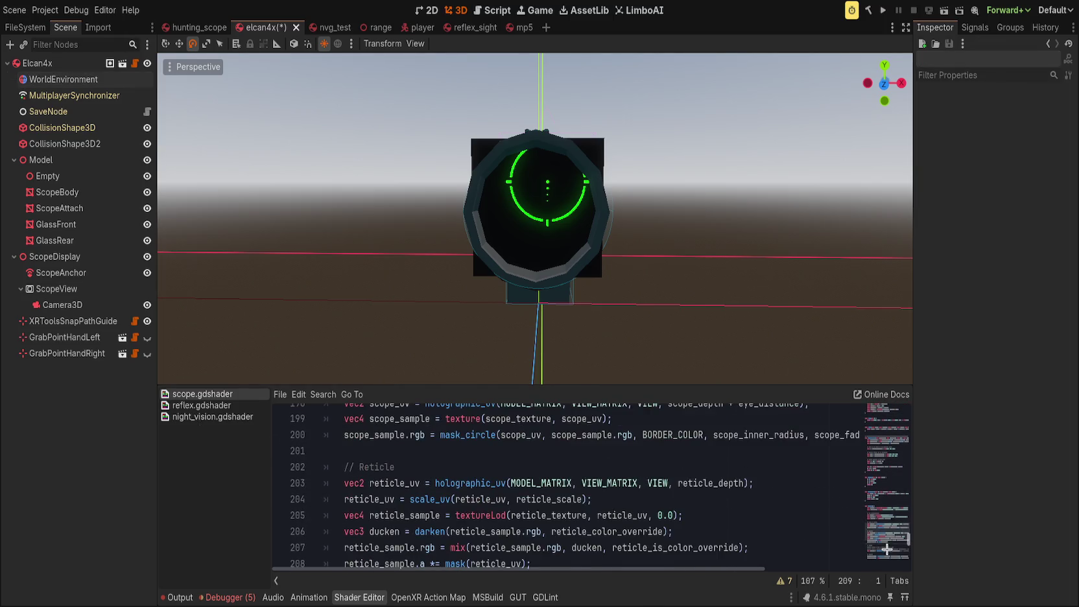
left_click(886, 549)
left_click(891, 443)
scroll(772, 497, "down", 15)
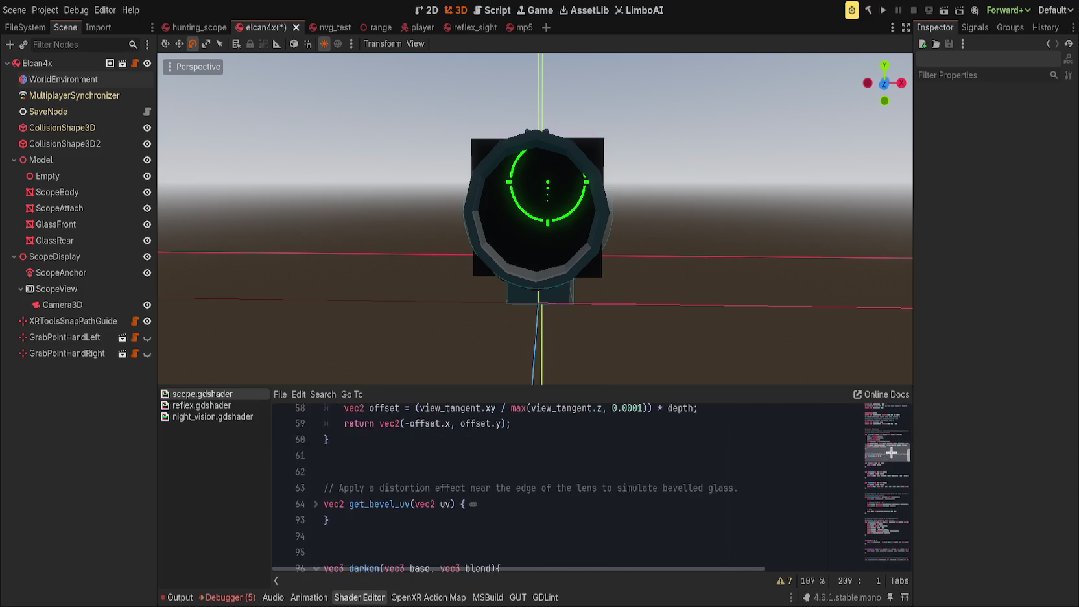
left_click(438, 519)
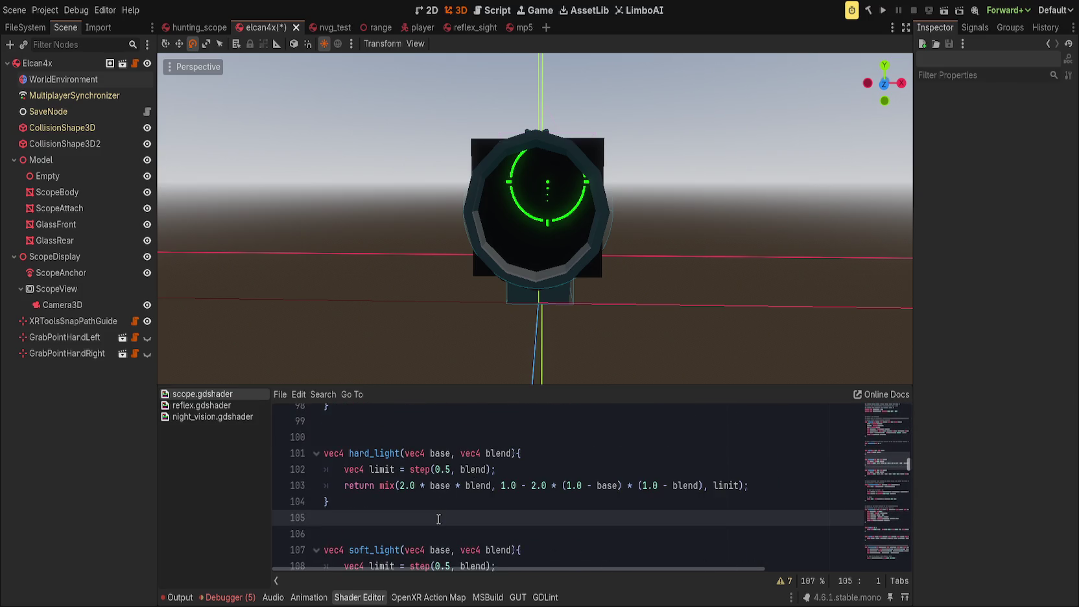
scroll(441, 516, "down", 3)
mouse_move(449, 511)
left_mouse_down()
mouse_move(350, 415)
mouse_move(360, 470)
left_mouse_up()
key("Delete")
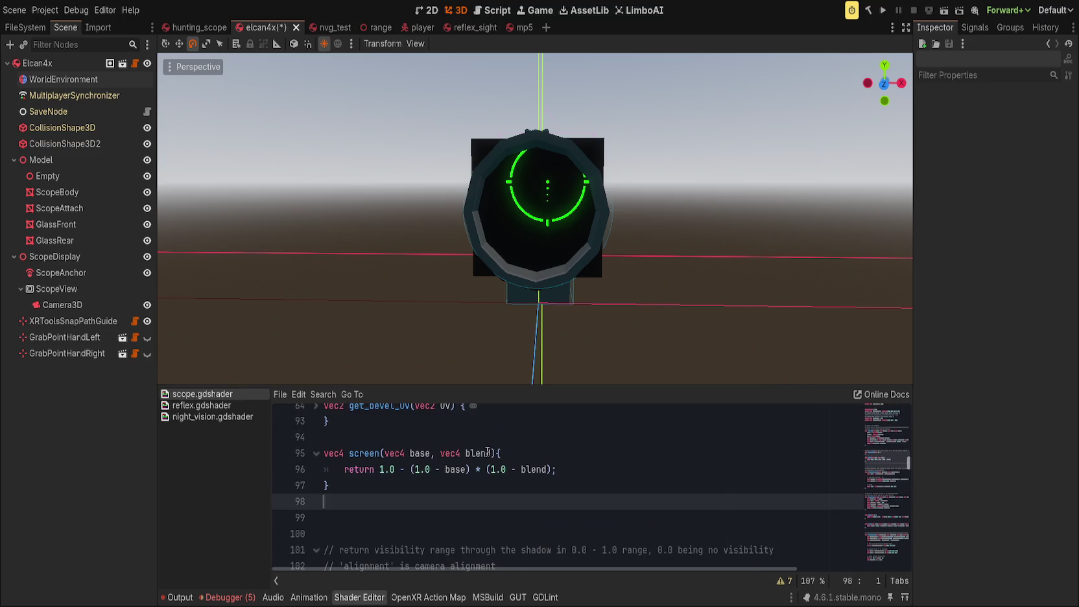
Step: Add a blank line above the screen function and start replacing the EMISSION line's hard_light call with mix
left_click(346, 444)
key("Return")
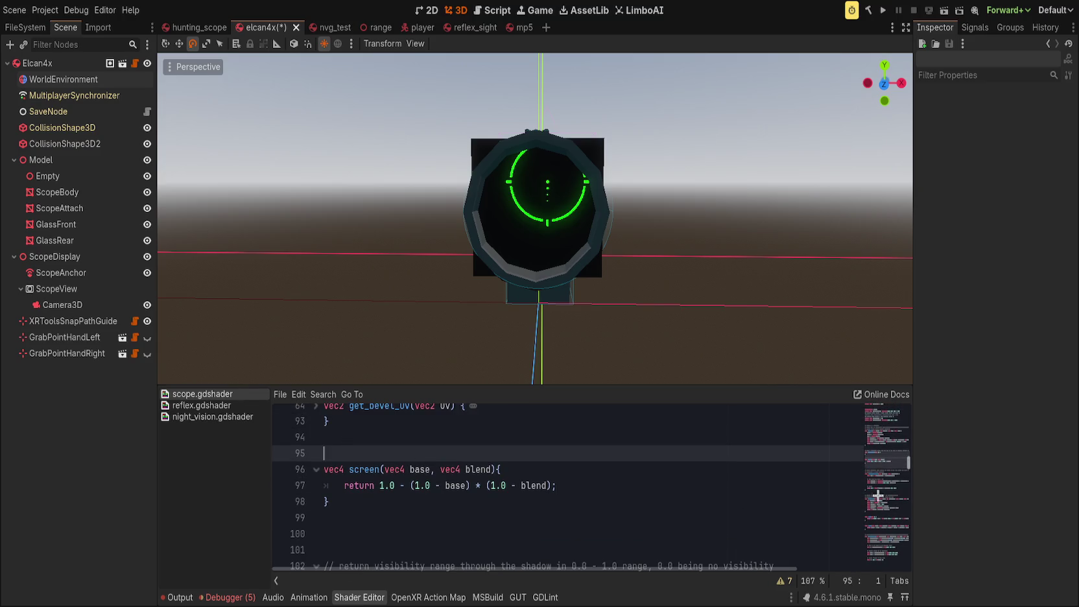
left_click(582, 519)
left_click(887, 532)
left_click(887, 548)
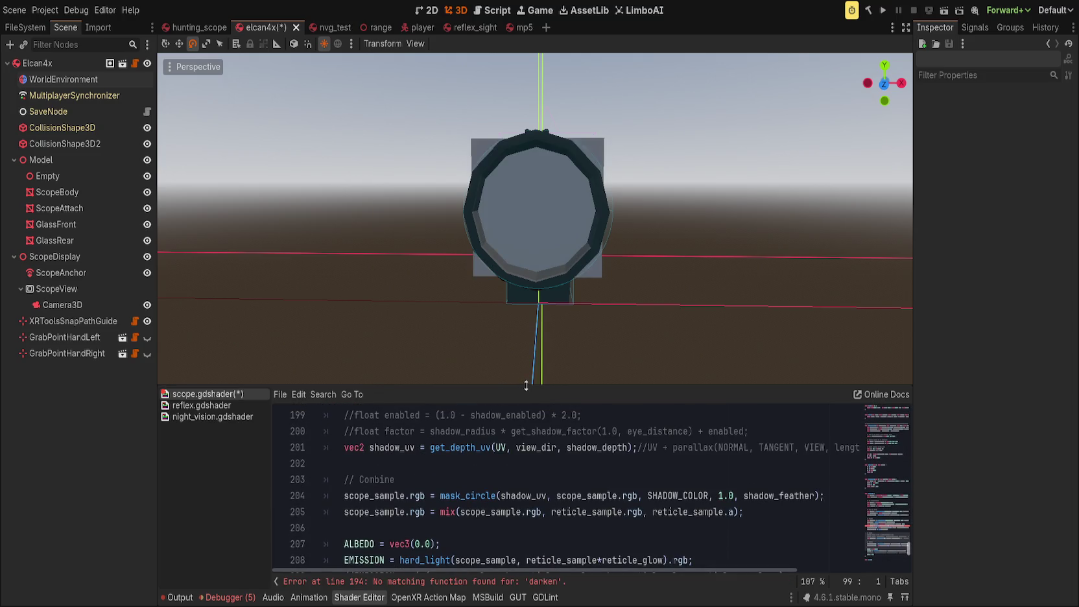
left_click_drag(525, 386, 534, 293)
left_click(452, 467)
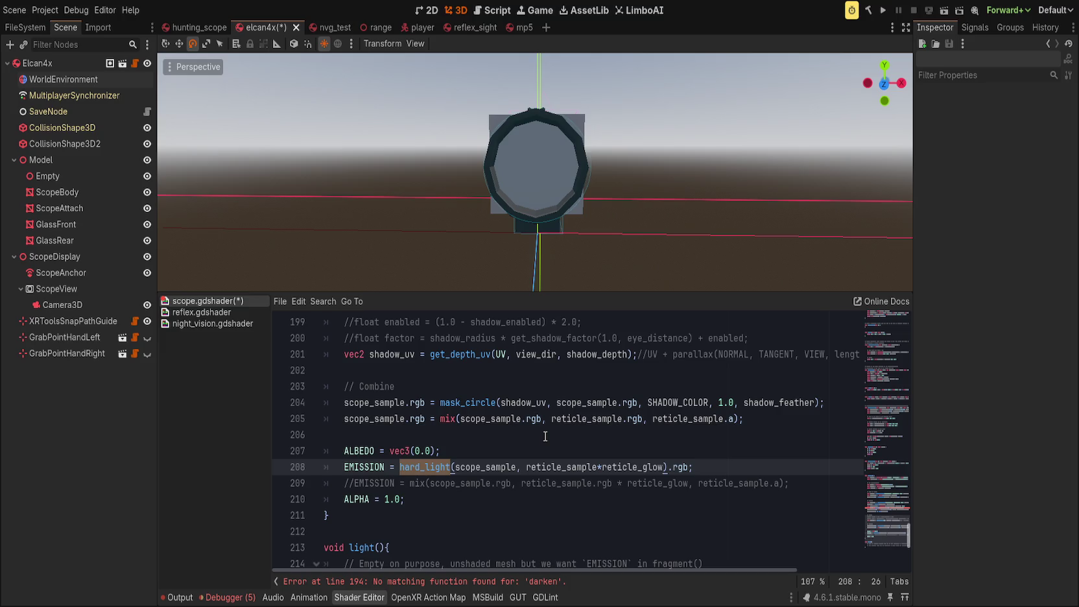
type("mix")
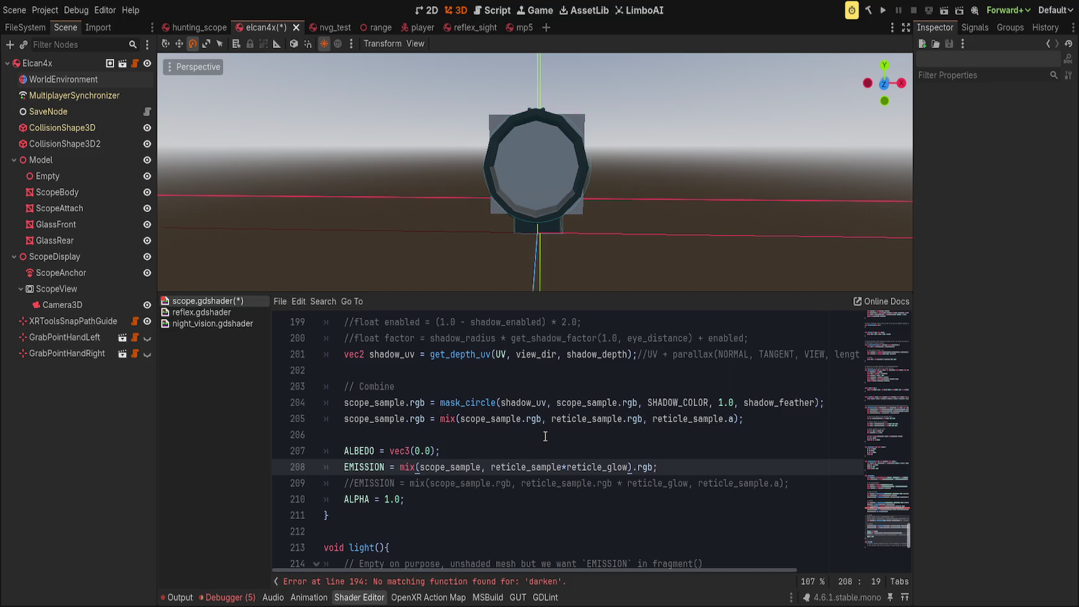
key("BackSpace")
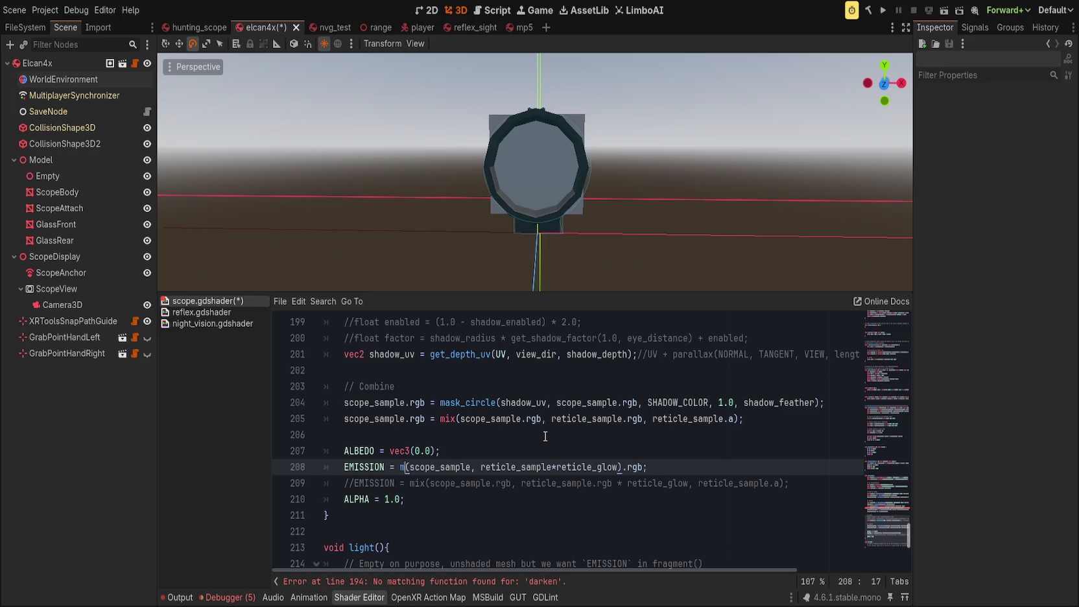
type("hard_light")
Step: Undo those edits to restore the deleted helper functions, and save the shader
key("shift+Page_Up")
key("shift+Page_Up")
key("shift+Page_Up")
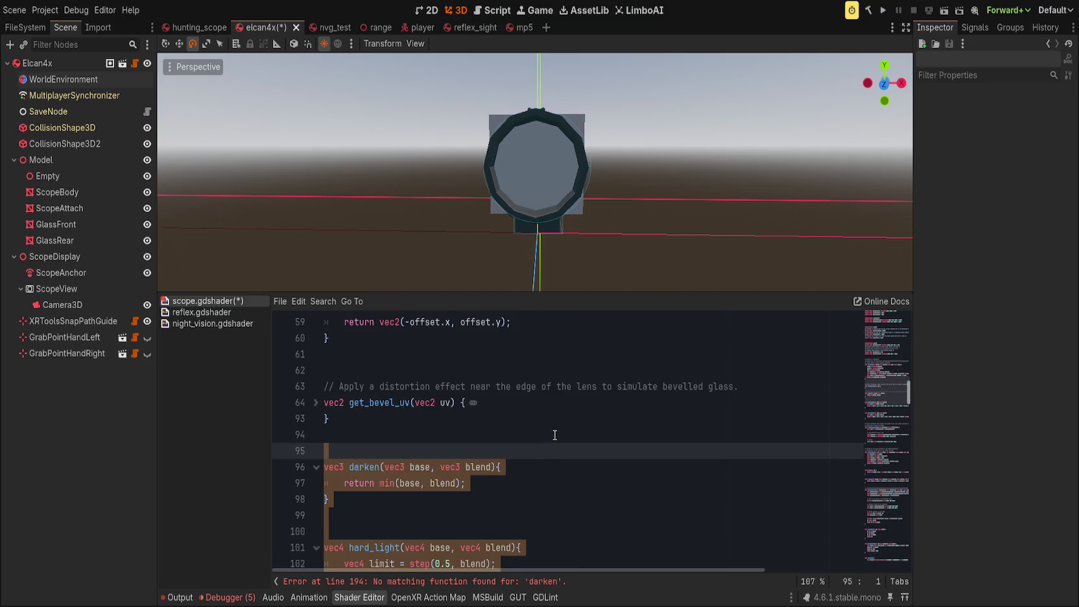
scroll(555, 435, "down", 10)
left_click(489, 433)
key("ctrl+s")
scroll(638, 444, "down", 5)
left_click(892, 486)
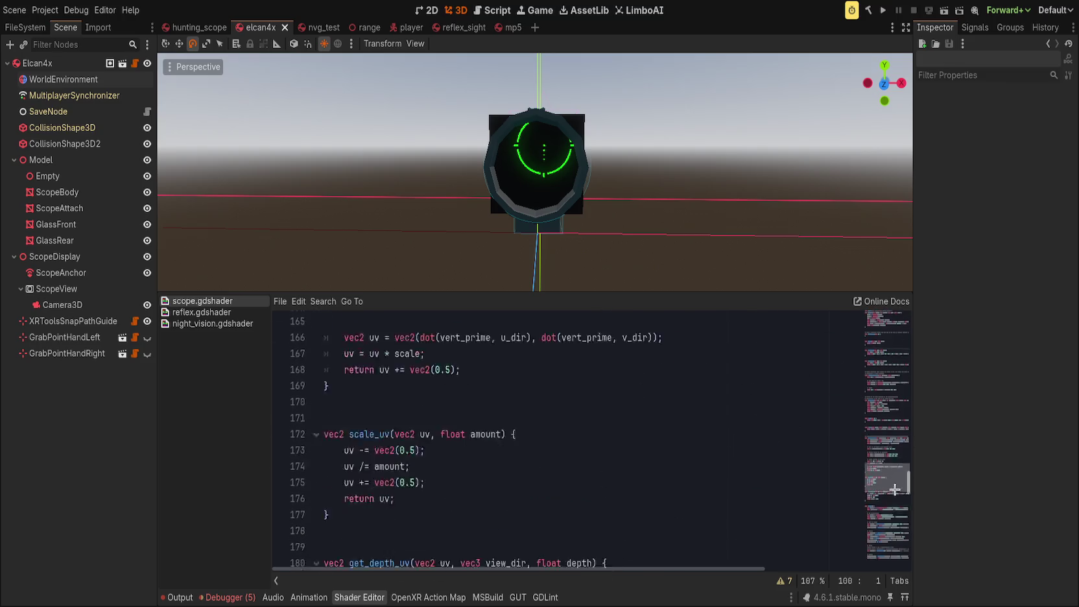
Step: Turn off Glow on the WorldEnvironment node
left_click(151, 76)
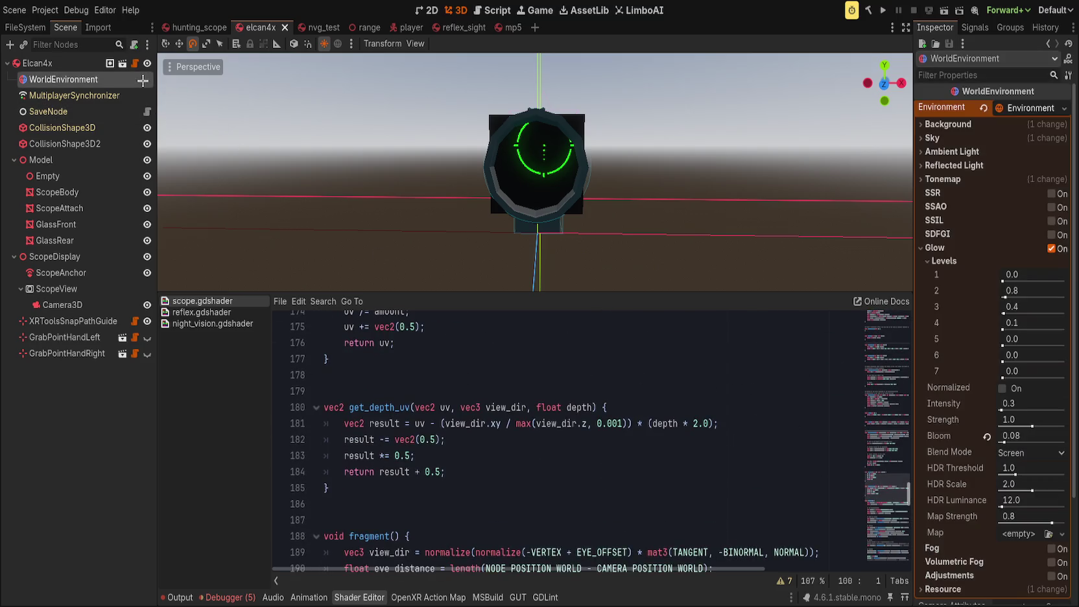
left_click(1051, 249)
scroll(579, 434, "down", 2)
Step: Comment out the hard_light EMISSION line and add an empty line beneath it
left_click(579, 434)
scroll(579, 434, "down", 10)
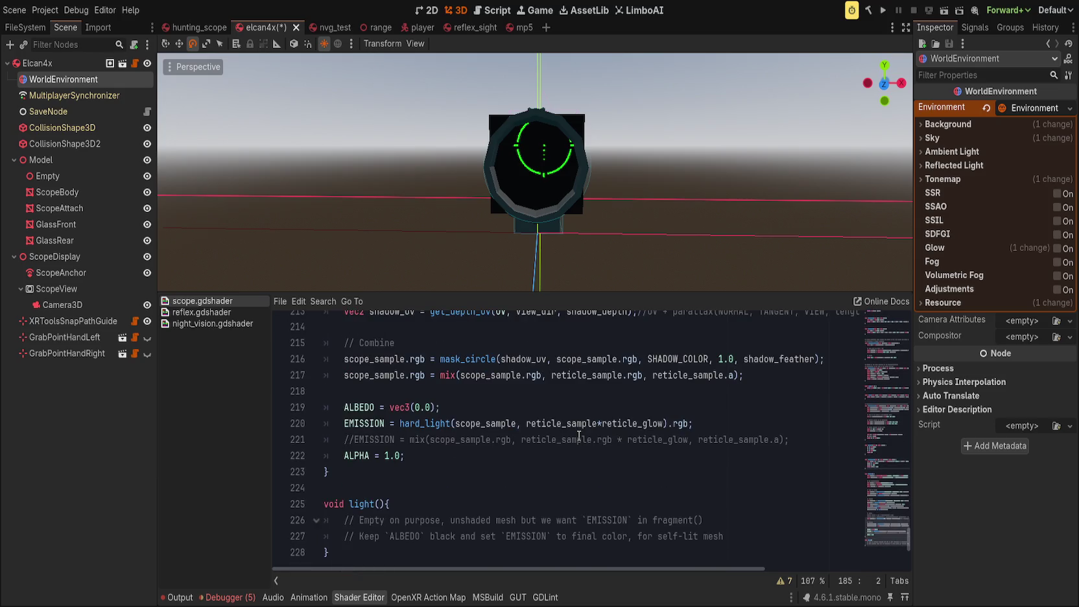
left_click(521, 441)
left_click(692, 423)
key("Return")
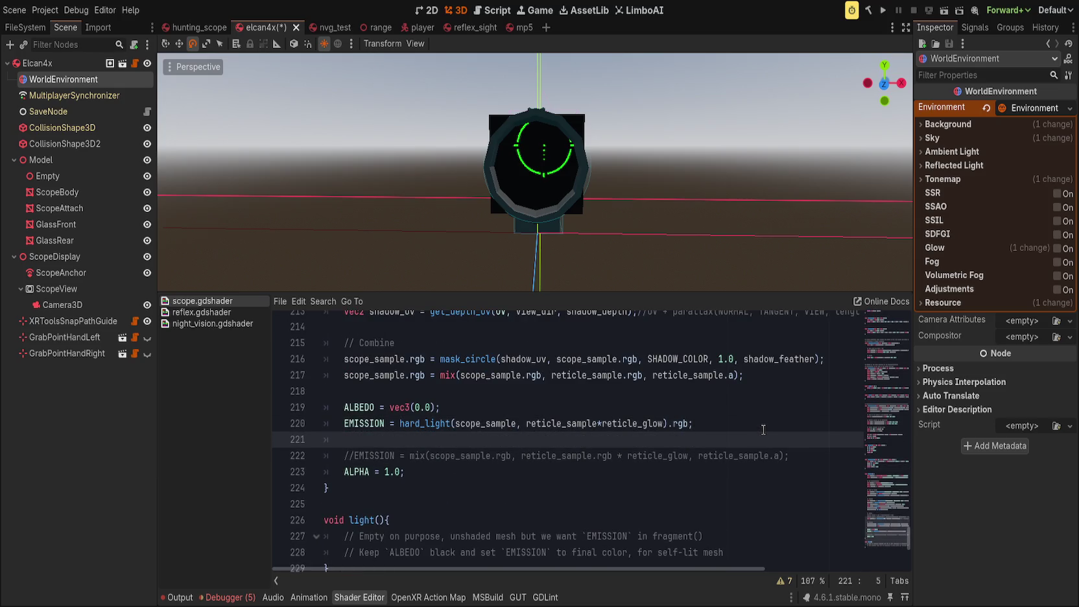
key("Up")
key("ctrl+k")
key("Down")
Step: Begin a new emission line reading 'EMISSION = screen('
type("EMISSION =")
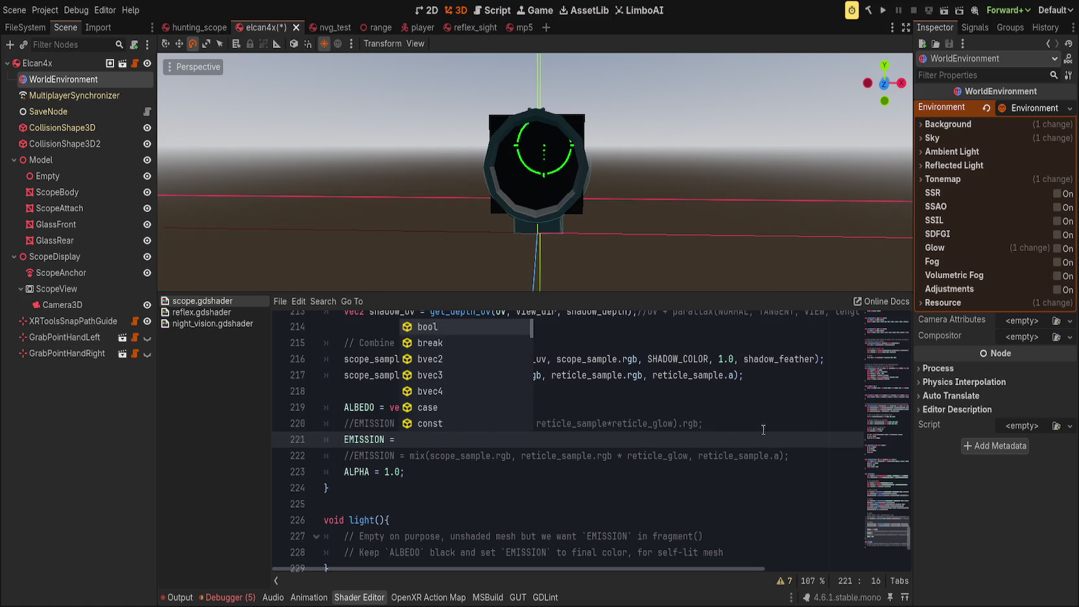
key("Escape")
type("s")
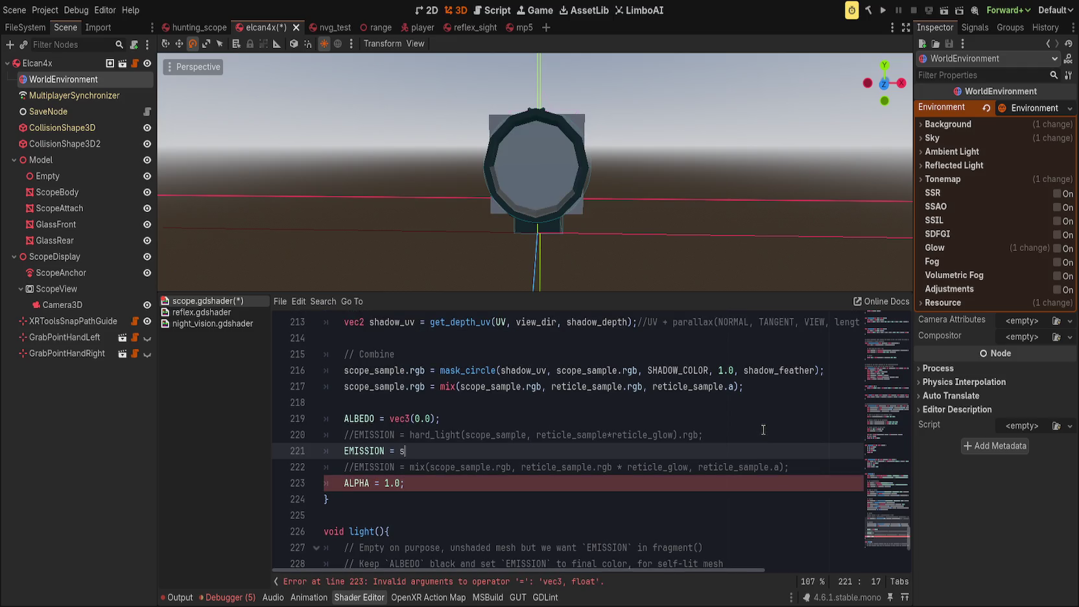
type("creen_ble")
key("ctrl+BackSpace")
type("screen(")
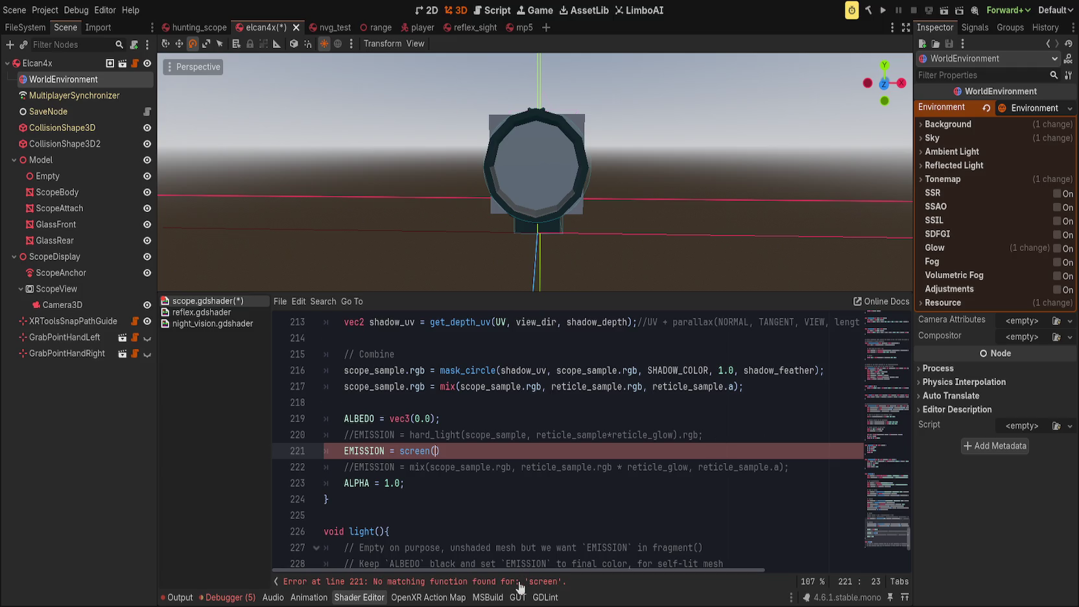
Step: Paste a screen blend function after the hard_light function, separated by a blank line
left_click(878, 510)
mouse_move(879, 510)
left_mouse_down()
mouse_move(893, 384)
mouse_move(893, 396)
left_mouse_up()
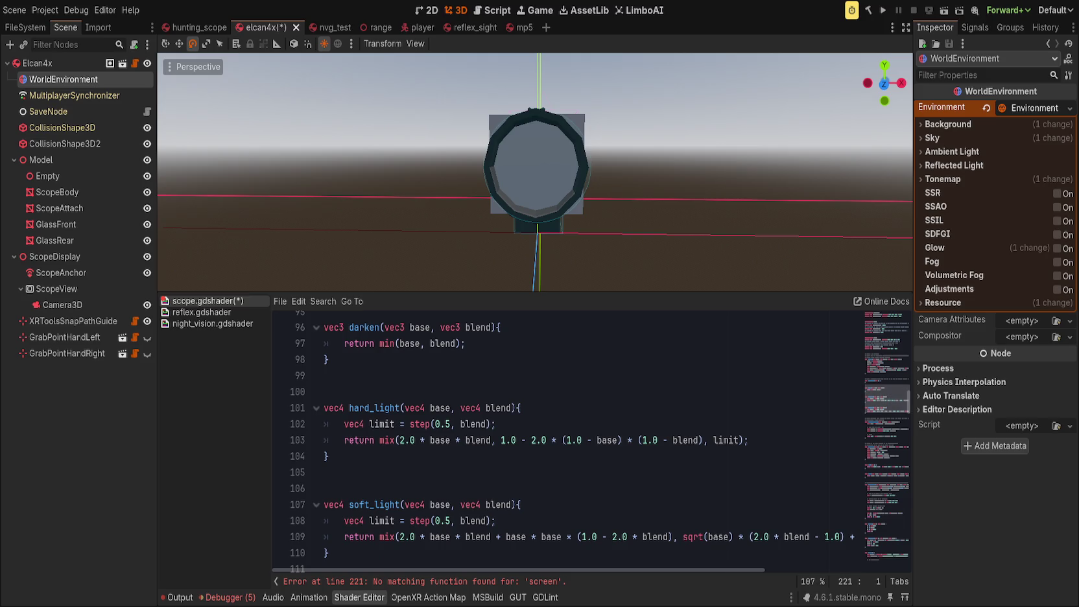
left_click(435, 477)
type("vec4 screen(vec4 base, vec4 blend){ \treturn 1.0 - (1.0 - base) * (1.0 - blend); }")
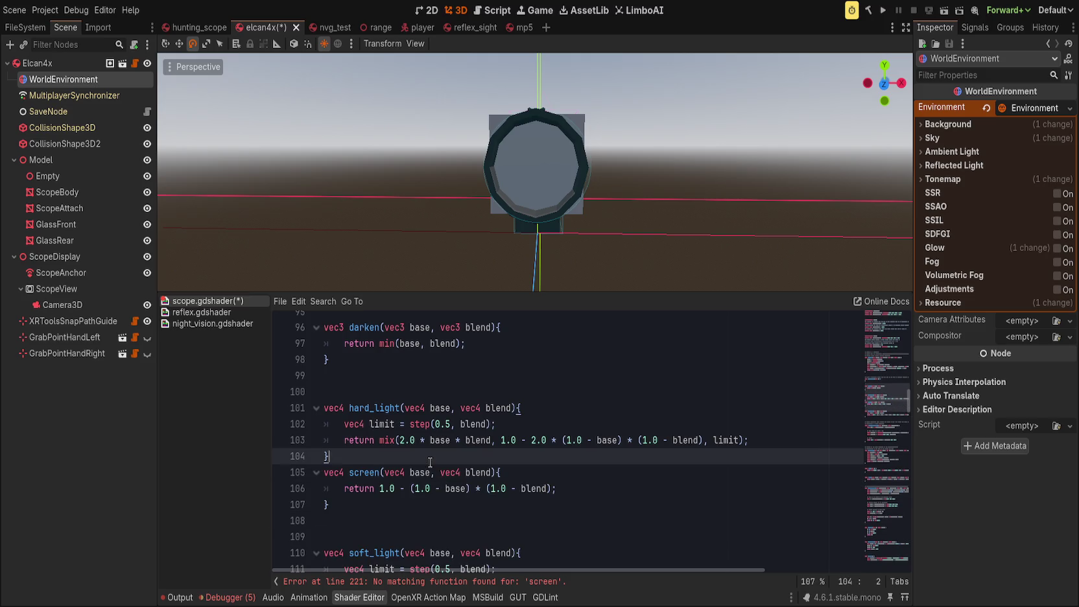
left_click(430, 464)
key("Return")
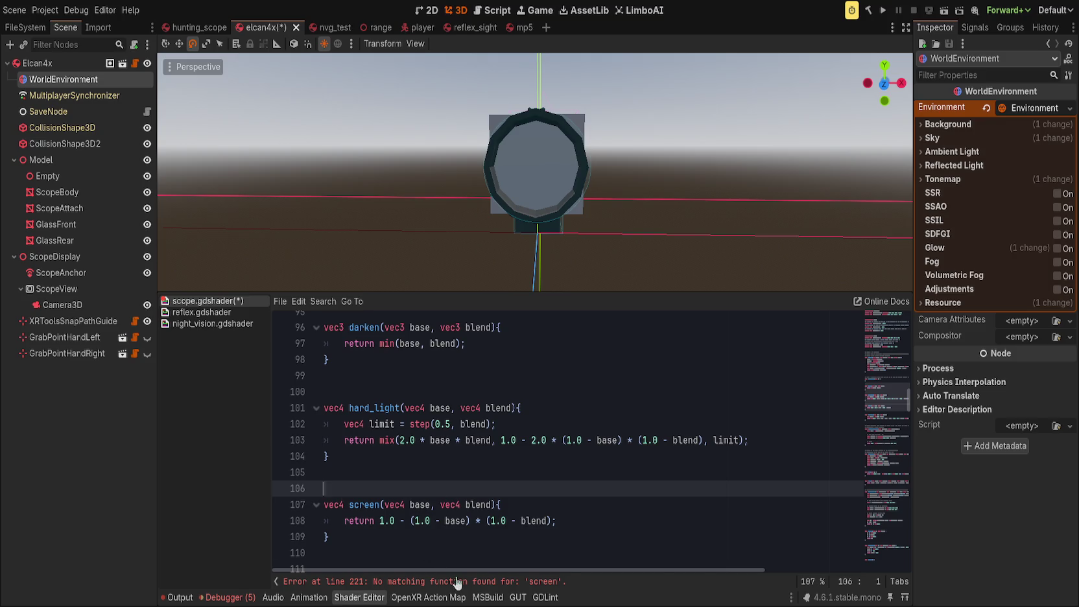
Step: Complete the line as screen(scope_sample, reticle_sample*reticle_glow).rgb; and save
left_click(451, 581)
scroll(493, 493, "down", 2)
key("ctrl+s")
type("scope_sample,")
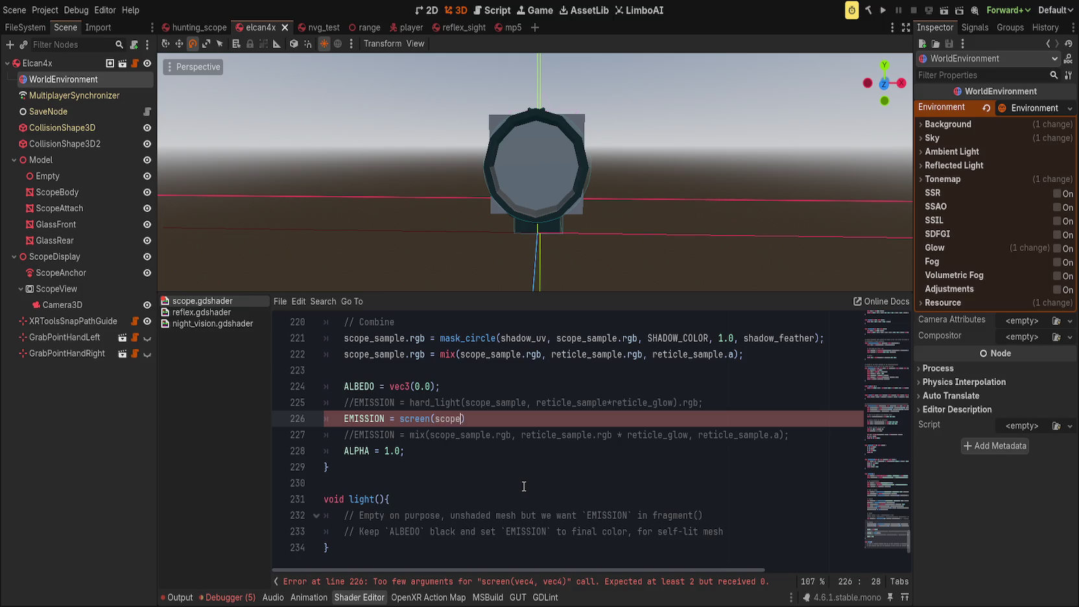
type(" reticle_sample")
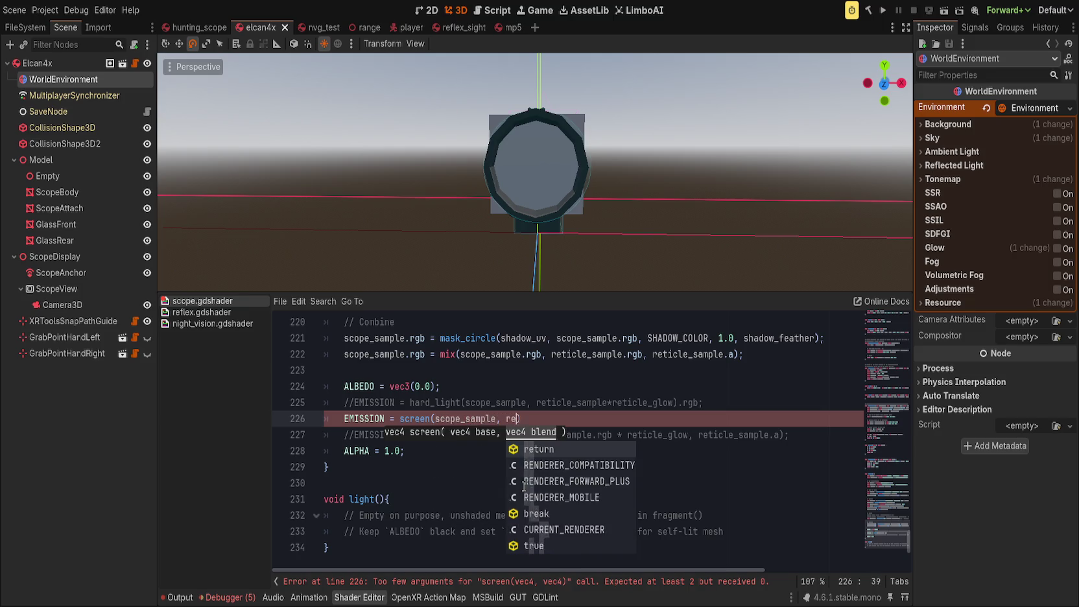
type("*reticle_")
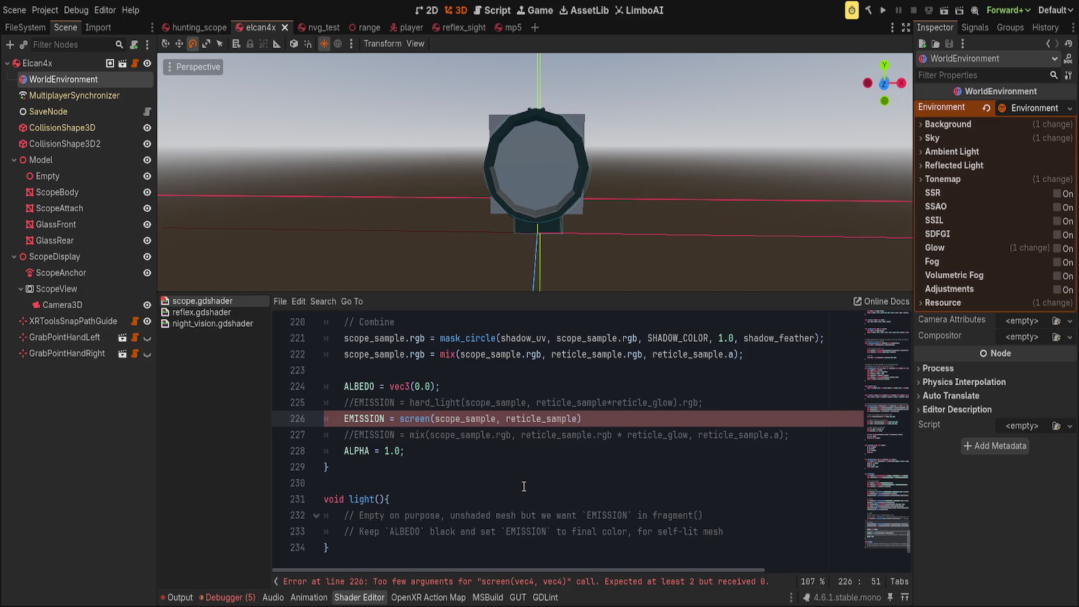
type("glow).r")
type("gb;")
key("ctrl+s")
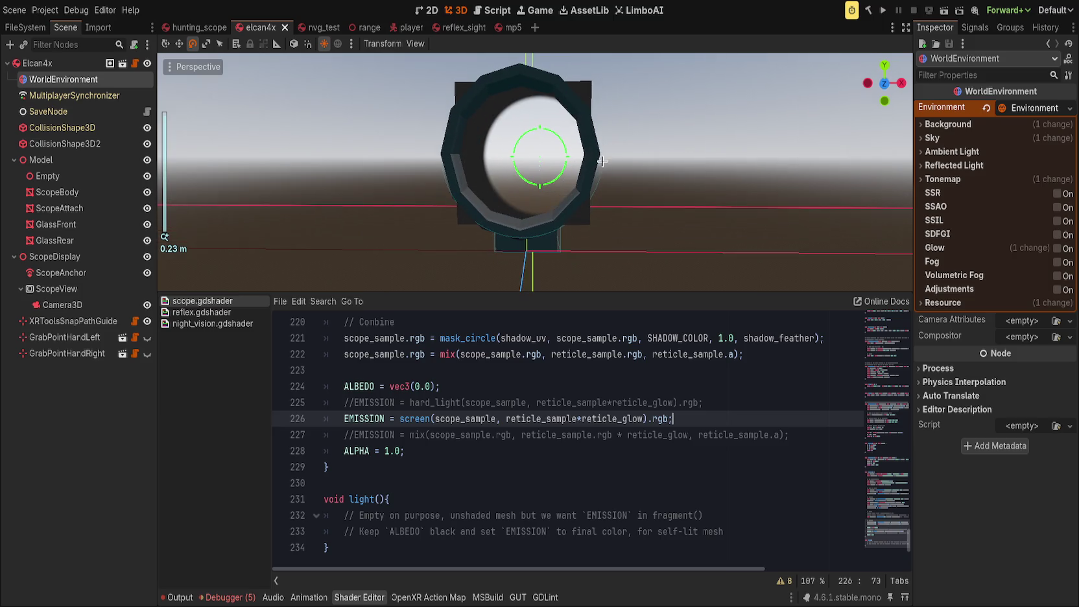
Step: Reset GlassRear's Reticle Glow to 1.0 and append .a+0.5 to reticle_sample in the EMISSION line
left_click(85, 241)
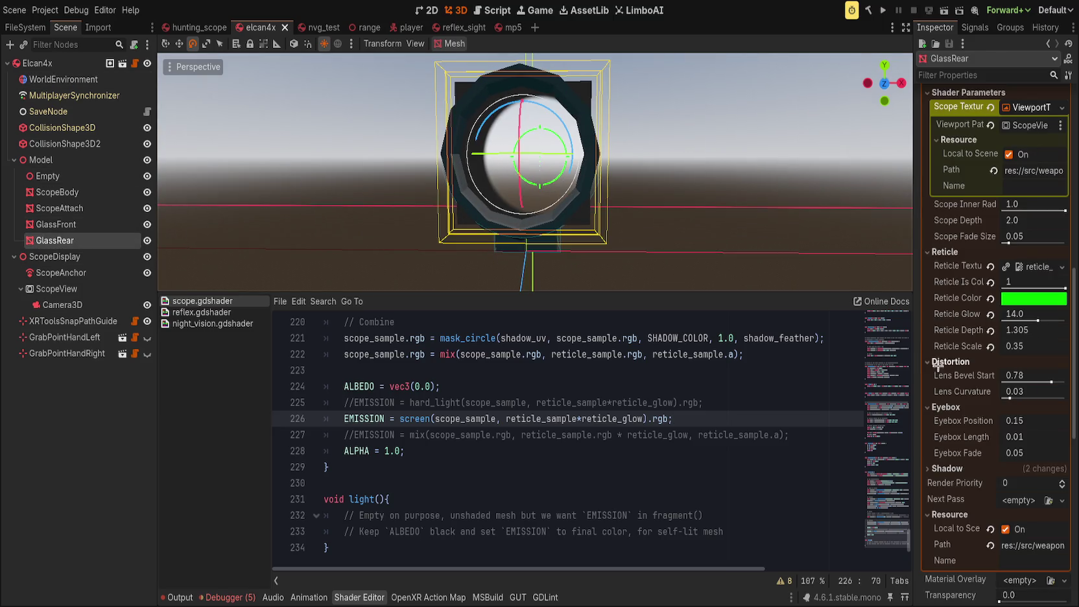
mouse_move(1039, 321)
left_mouse_down()
mouse_move(1065, 321)
mouse_move(1003, 321)
left_mouse_up()
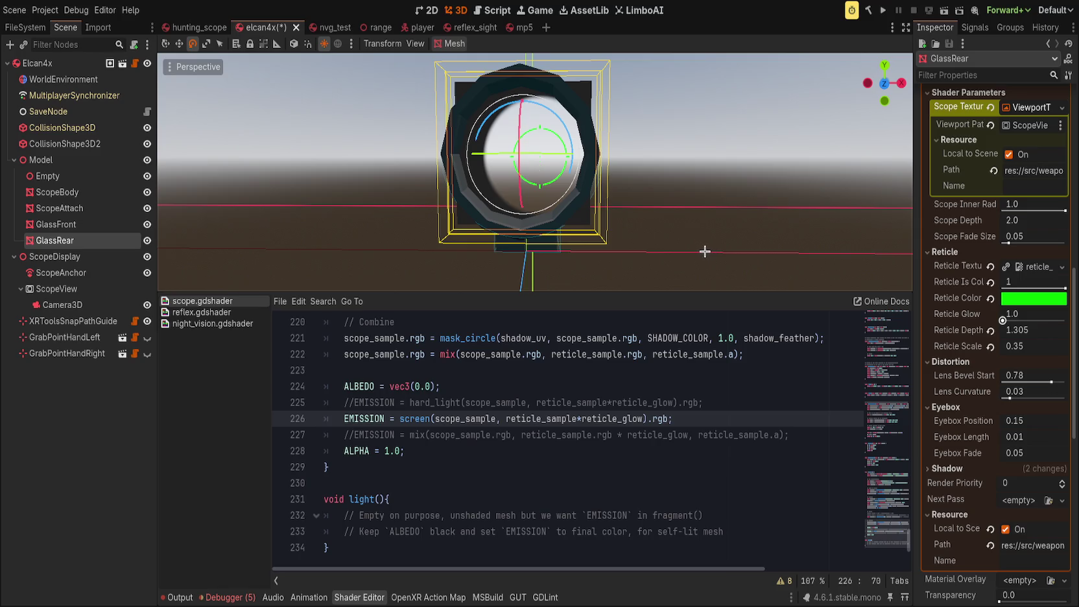
left_click_drag(620, 206, 668, 194)
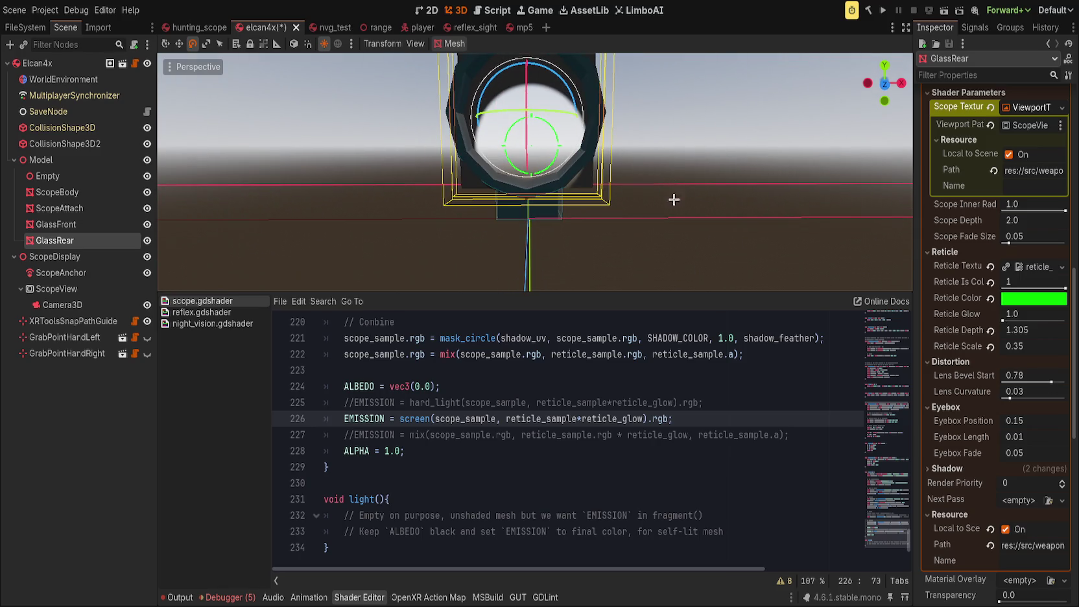
left_click(577, 420)
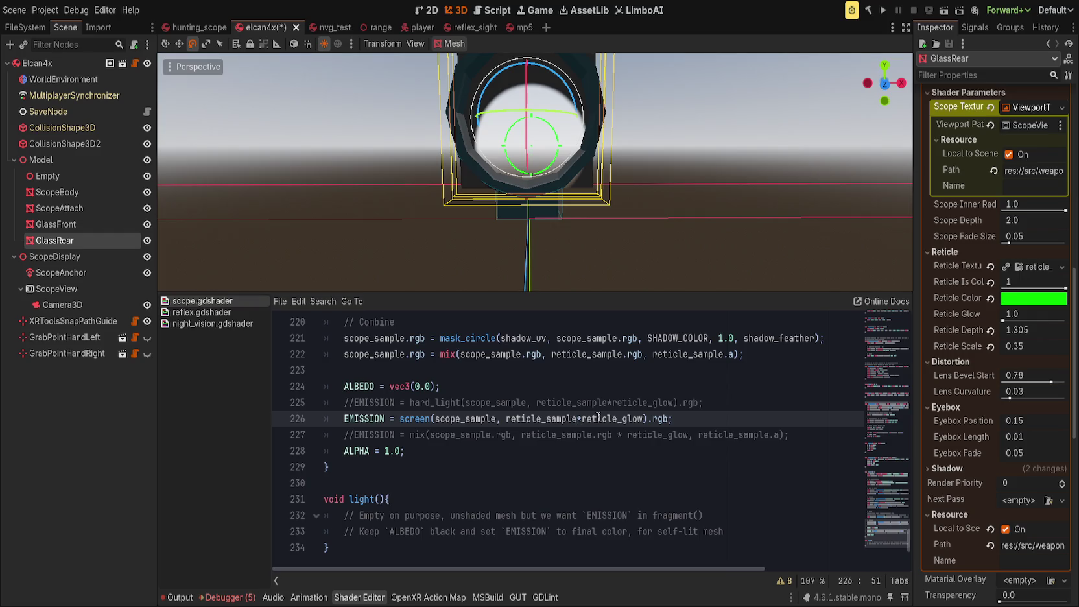
type(".a+0.5")
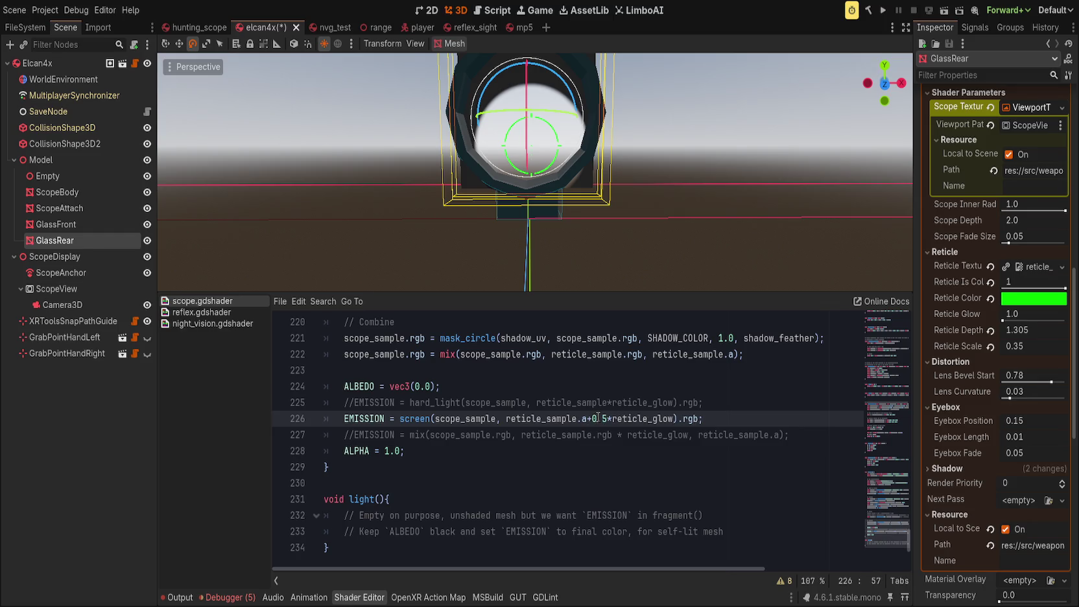
Step: Drop the reticle_glow multiplier and wrap 'scope_sample + screen(...)' in parentheses on line 226
key("ctrl+shift+Right")
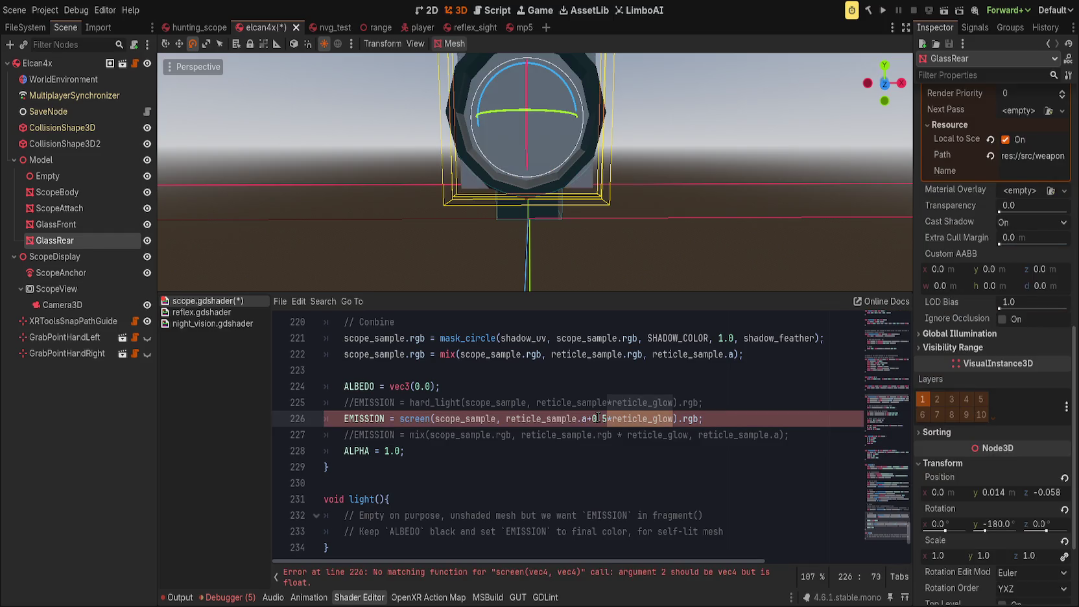
key("BackSpace")
key("ctrl+Left")
key("ctrl+Left")
key("ctrl+Left")
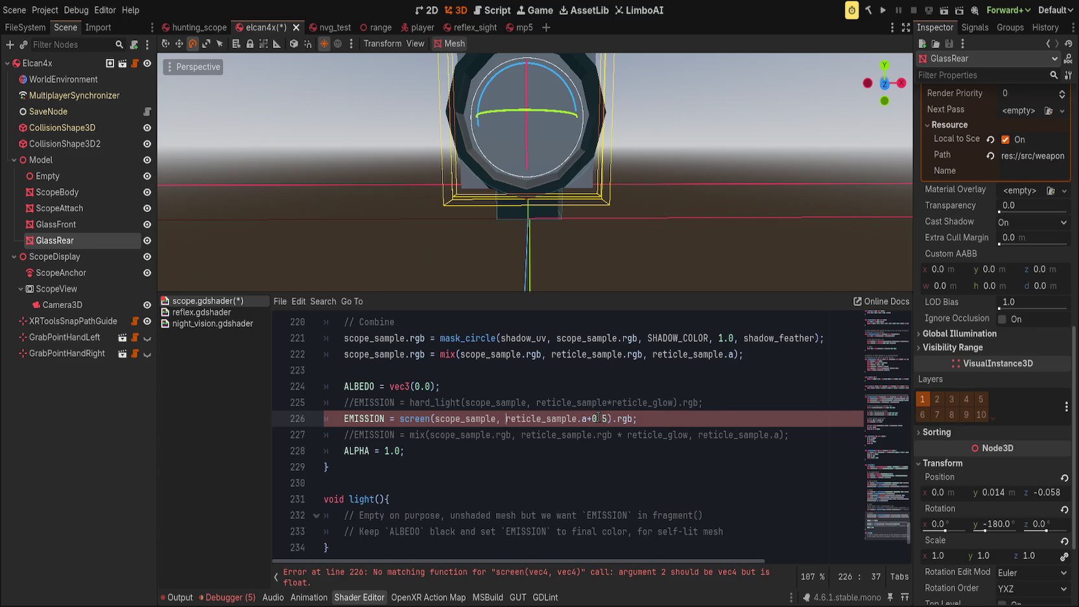
type("scope_sample +")
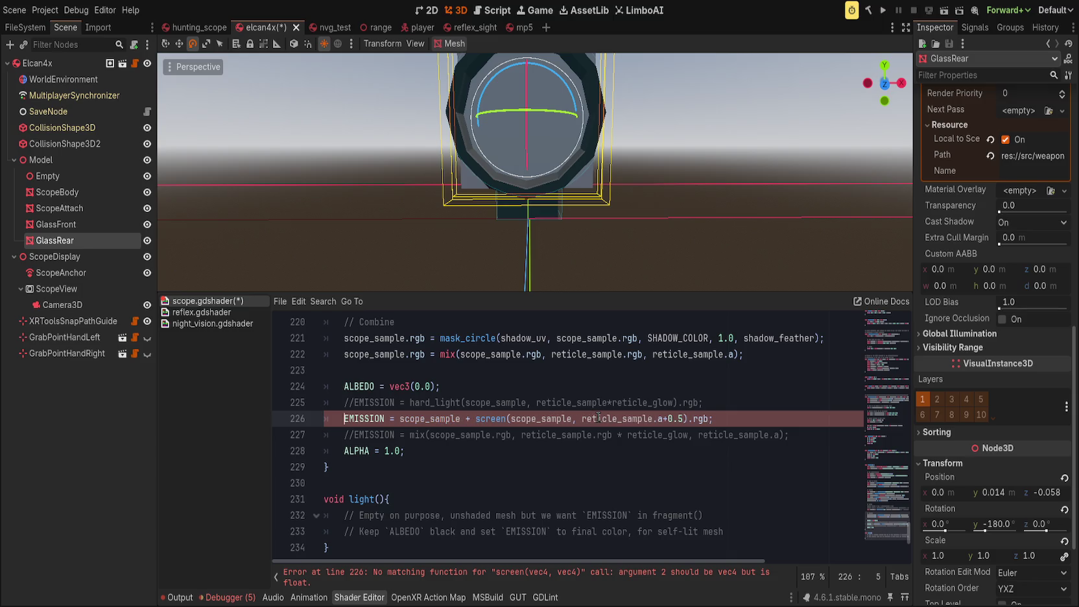
left_click_drag(400, 419, 690, 419)
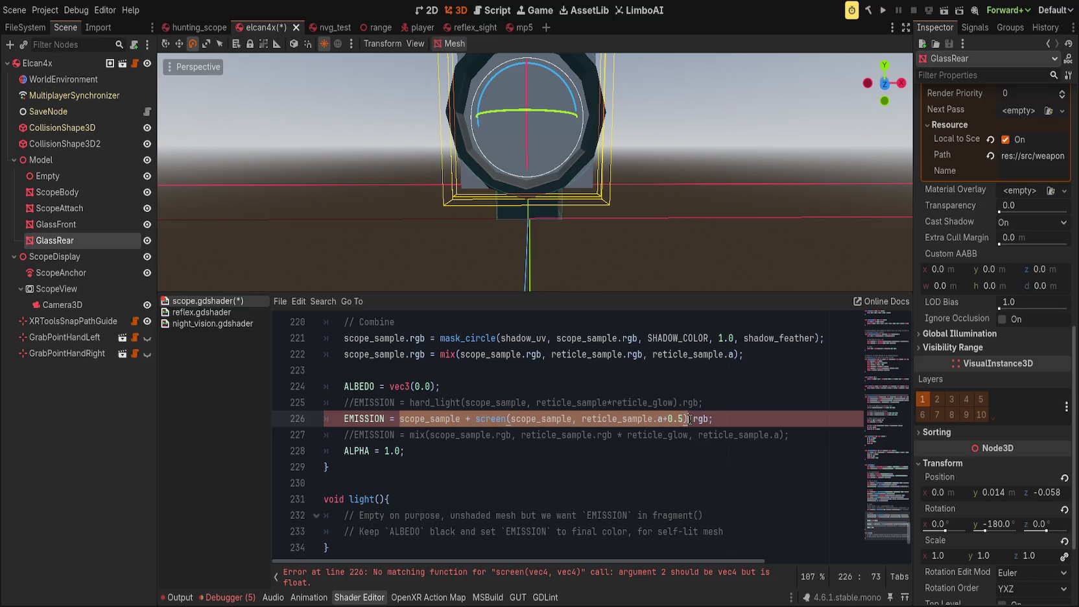
type("(")
Step: Change screen's arguments to reticle_sample and vec4(reticle_sample.a+0.5)
double_click(541, 418)
type("reticle_sample.rgb")
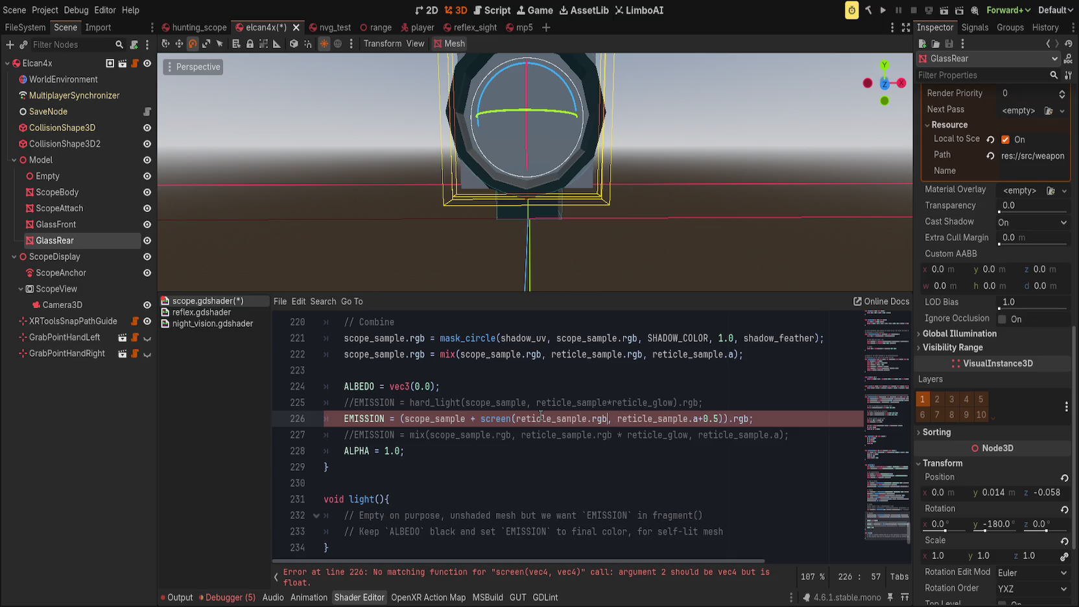
left_click(742, 400)
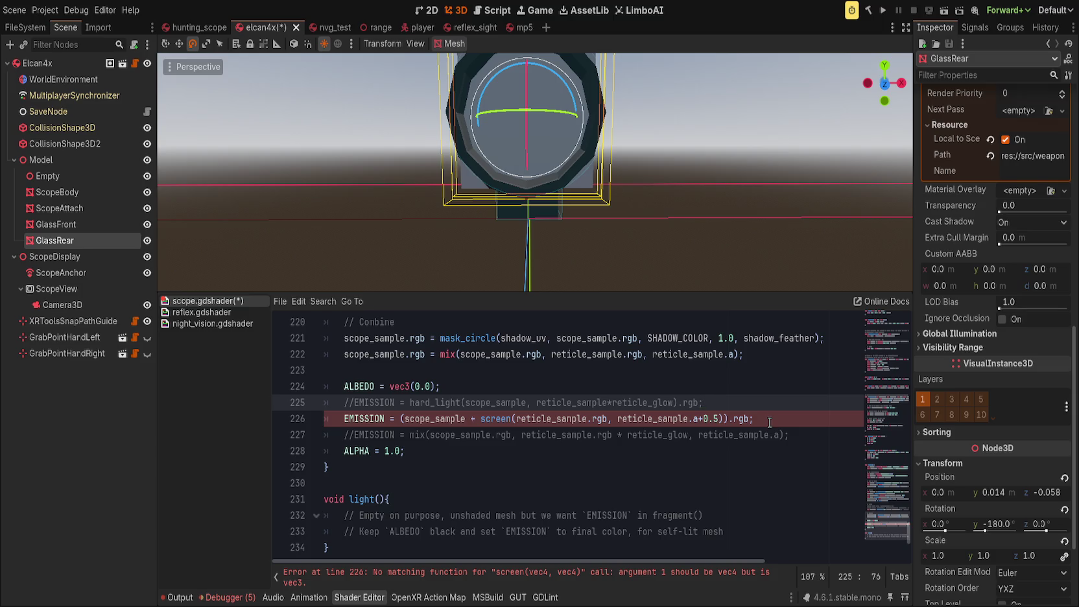
left_click(608, 420)
key("BackSpace")
key("BackSpace")
key("BackSpace")
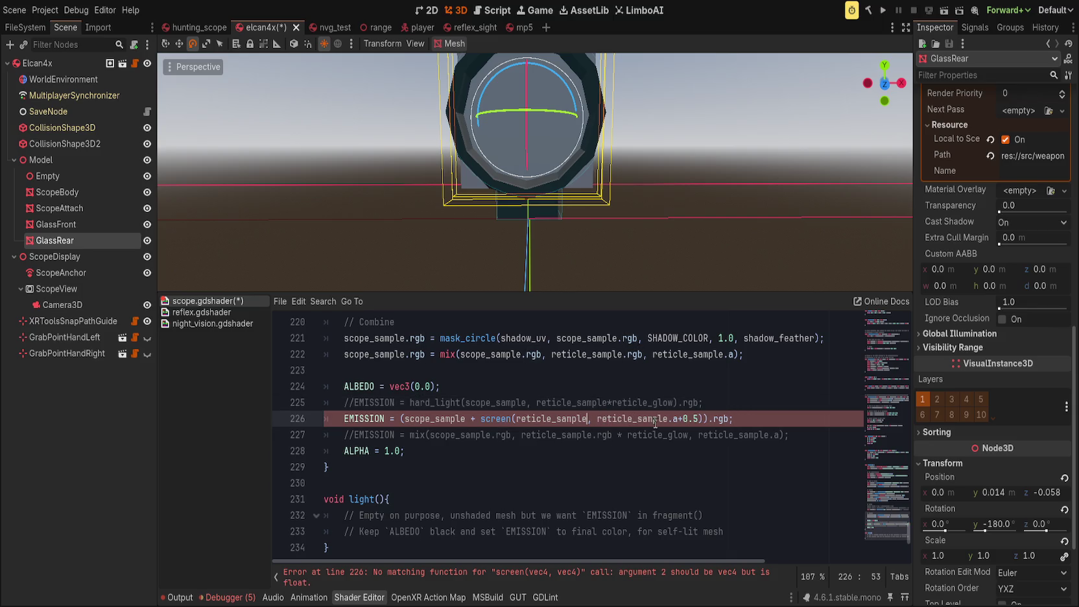
left_click_drag(597, 421, 699, 423)
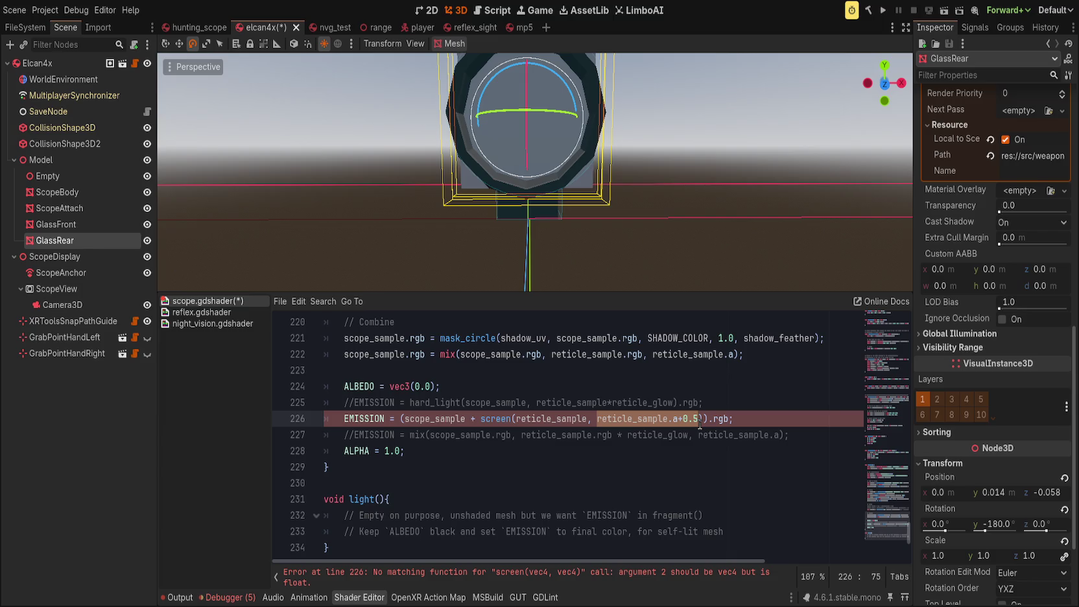
type("(")
type("vec4(")
key("End")
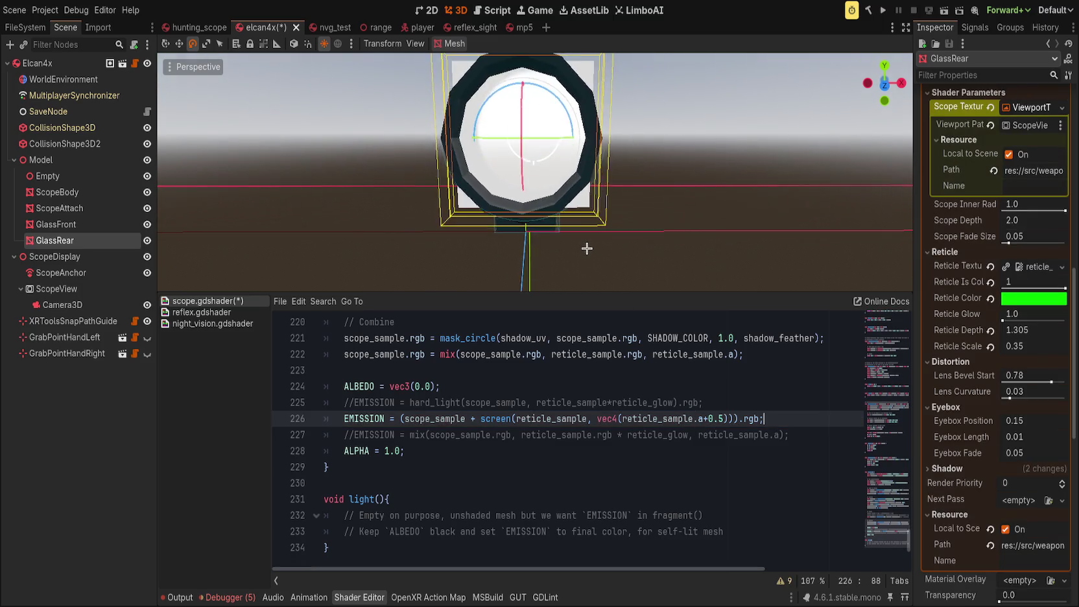
left_click_drag(705, 420, 727, 420)
Step: Remove the +0.5 offset and convert the screen function's return and parameter types to vec3
key("BackSpace")
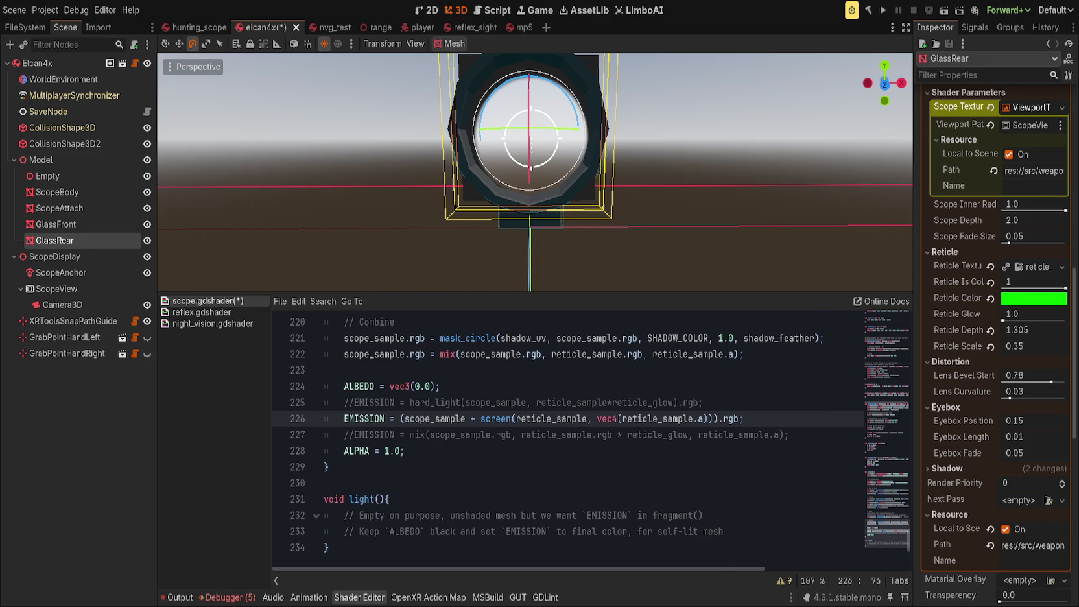
left_click(491, 419)
key("ctrl+f")
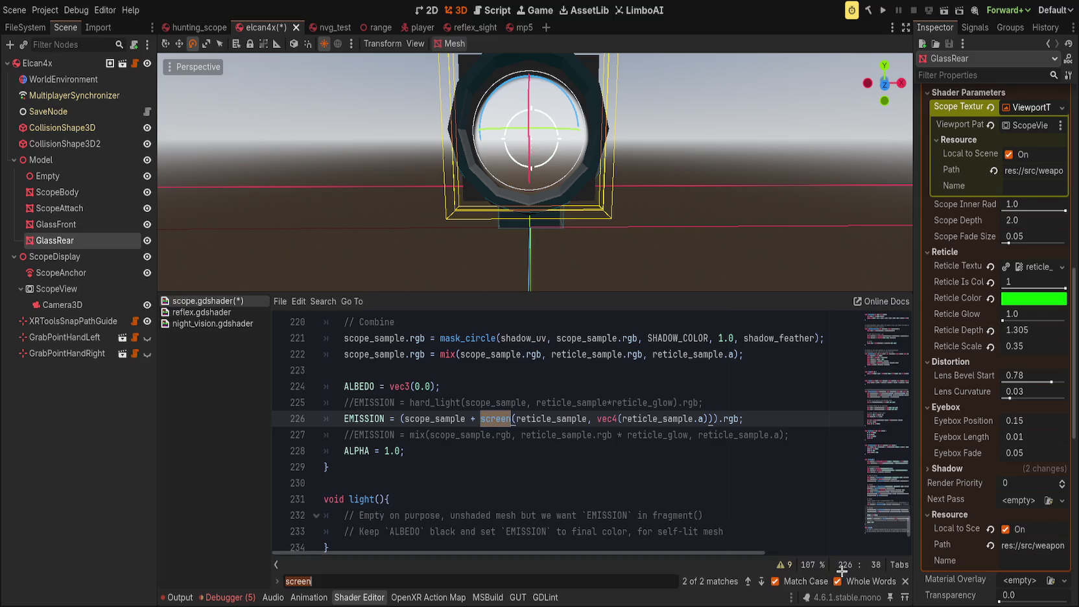
key("Return")
left_click(403, 436)
key("Delete")
type("3")
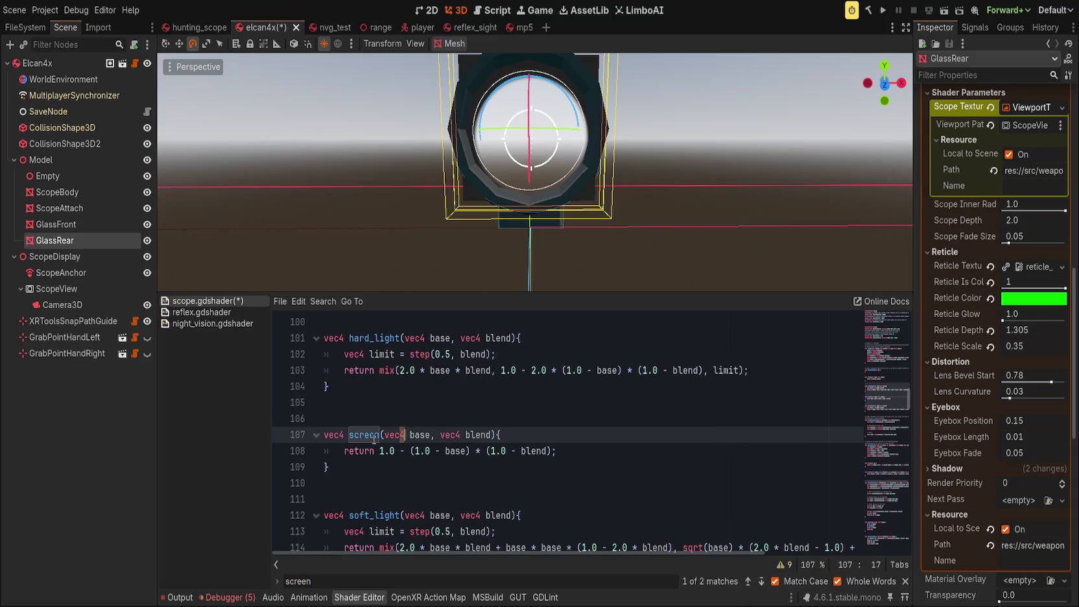
left_click(341, 434)
key("BackSpace")
type("3")
left_click(453, 436)
key("Delete")
type("3")
left_click(568, 436)
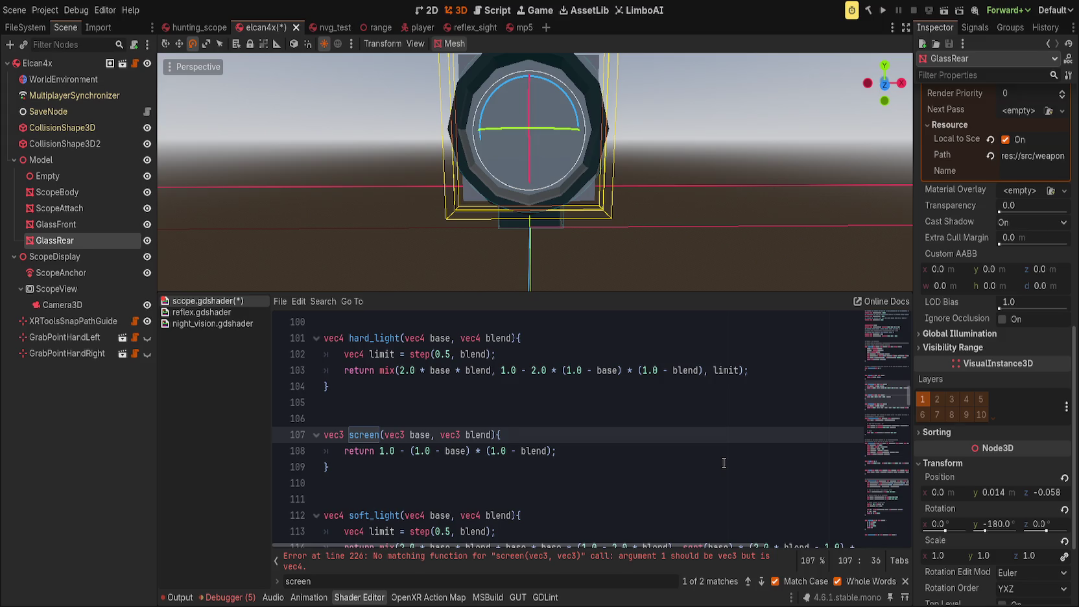
left_click(724, 464)
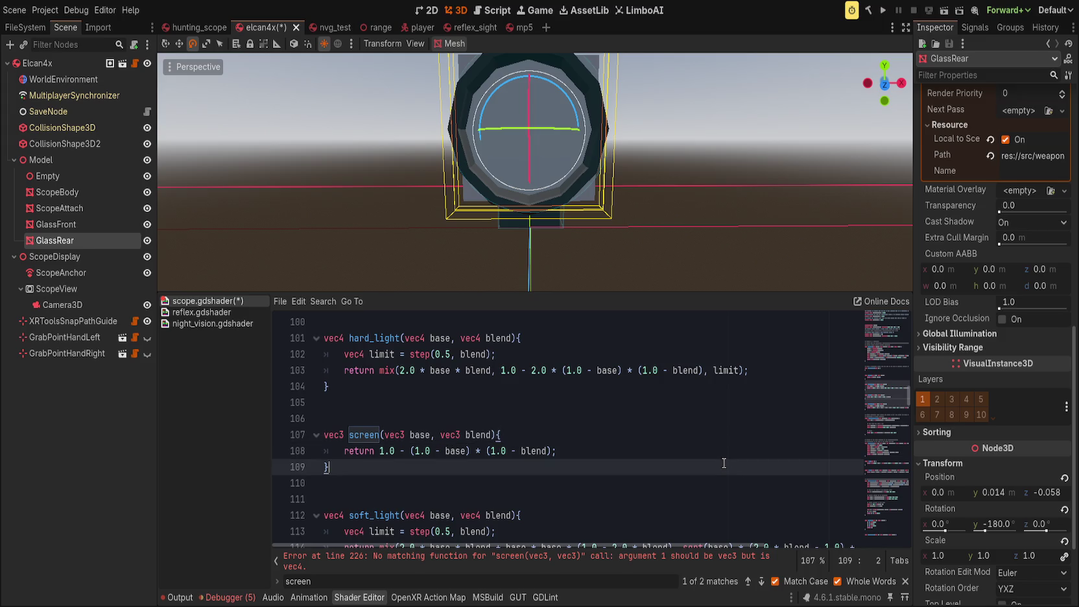
Step: Start retyping line 226 as EMISSION = screen(scope_sample.rgb, reticle_sample.rgb, ..
left_click(547, 565)
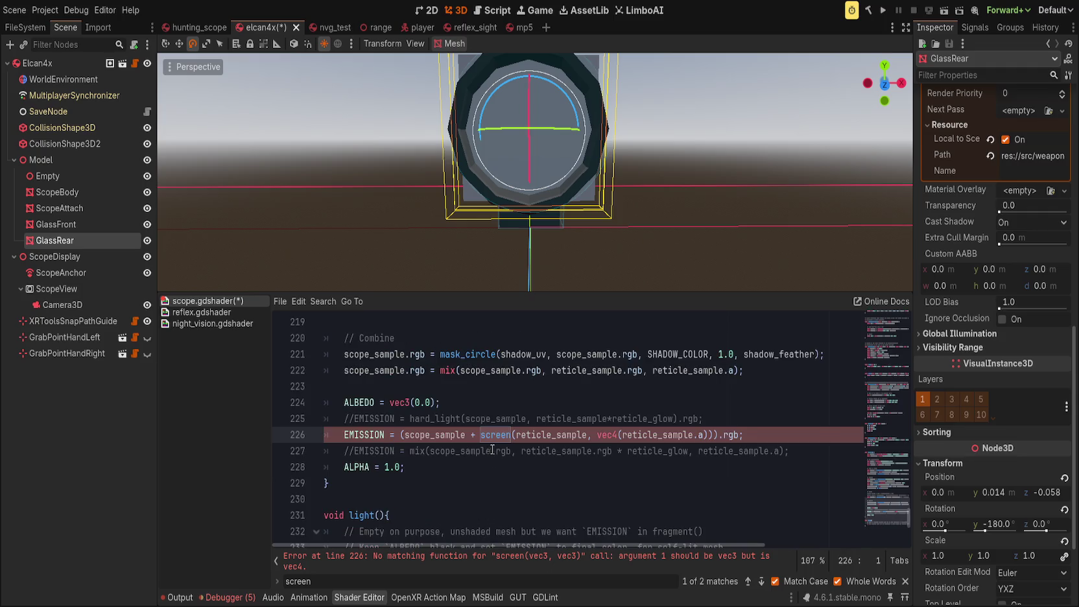
left_click_drag(400, 434, 765, 436)
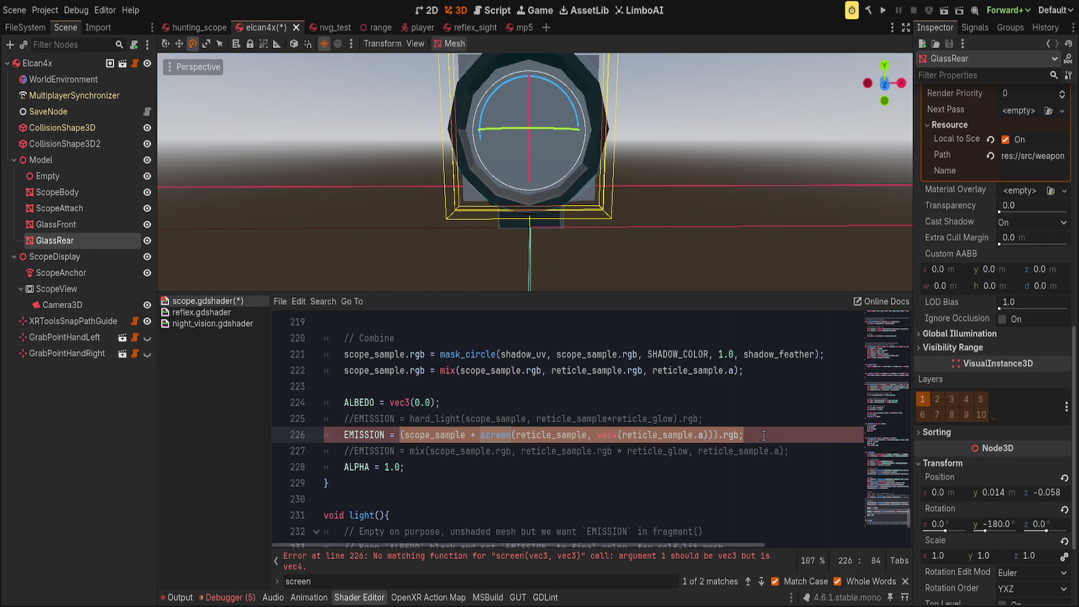
type("screen(")
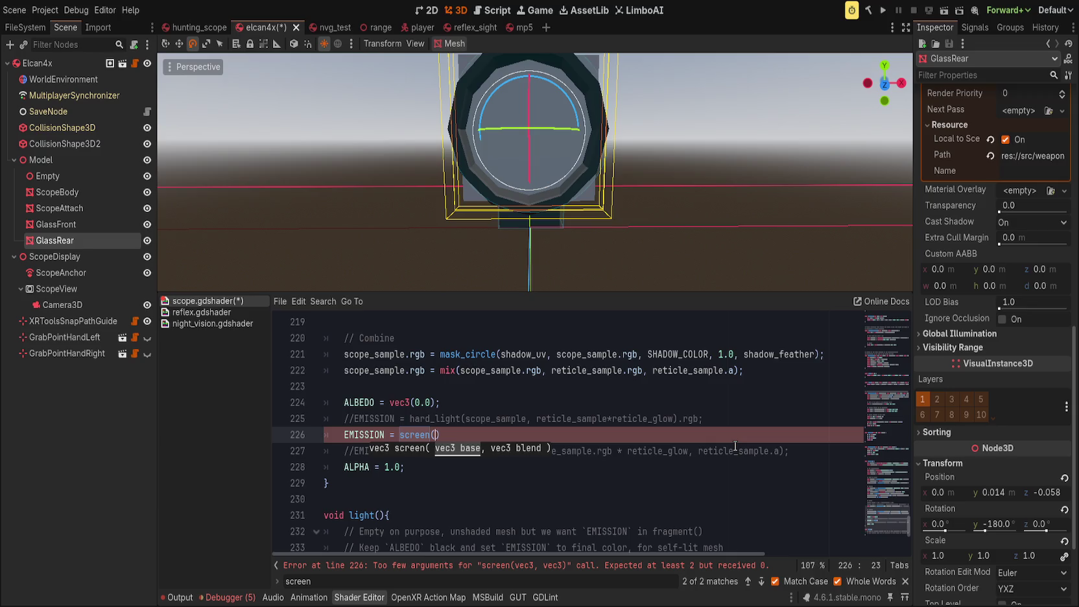
scroll(737, 447, "up", 5)
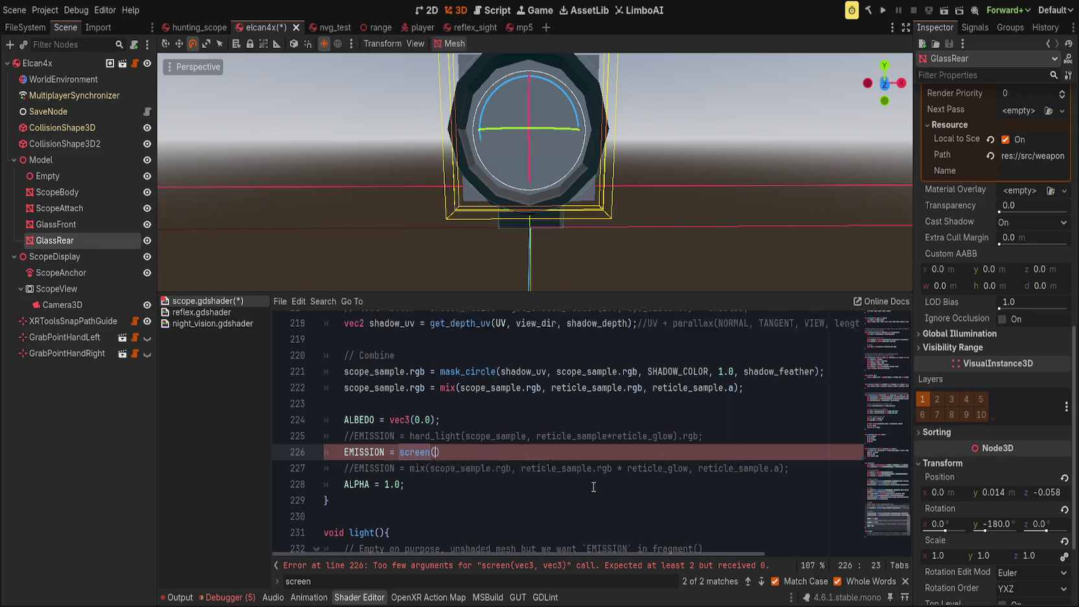
mouse_move(881, 477)
left_mouse_down()
mouse_move(889, 374)
mouse_move(897, 523)
left_mouse_up()
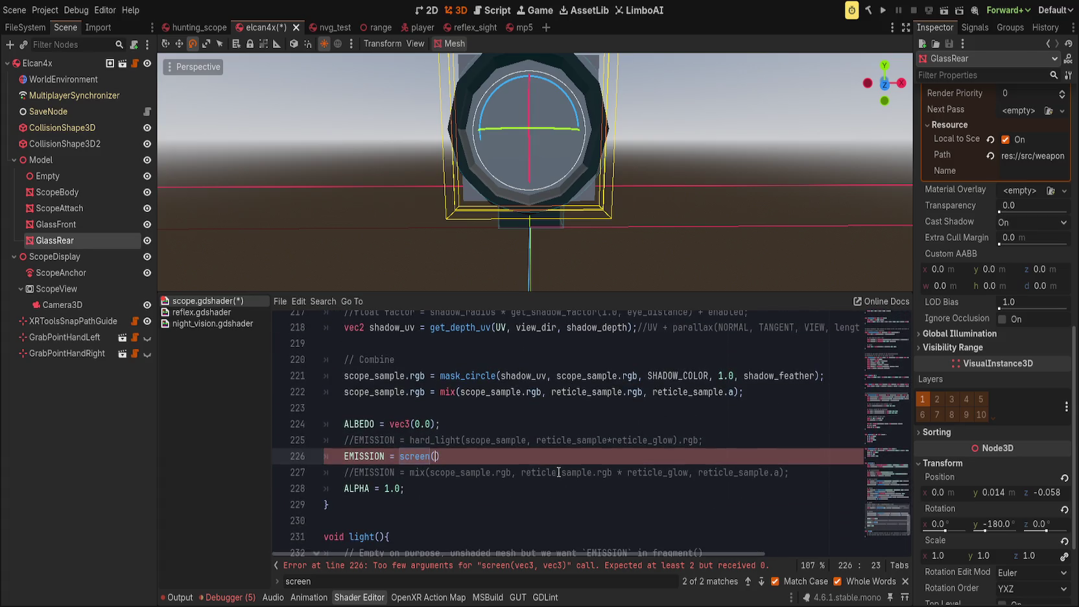
type("scope_sample")
type(",")
key("BackSpace")
type(".rgb,")
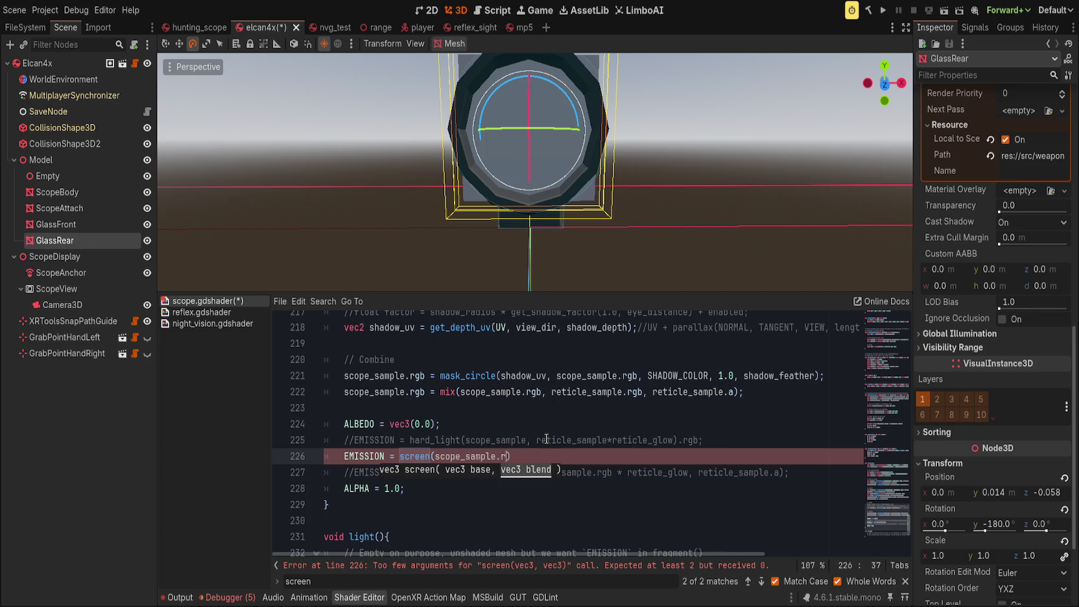
type(" reticle_sample.rgb")
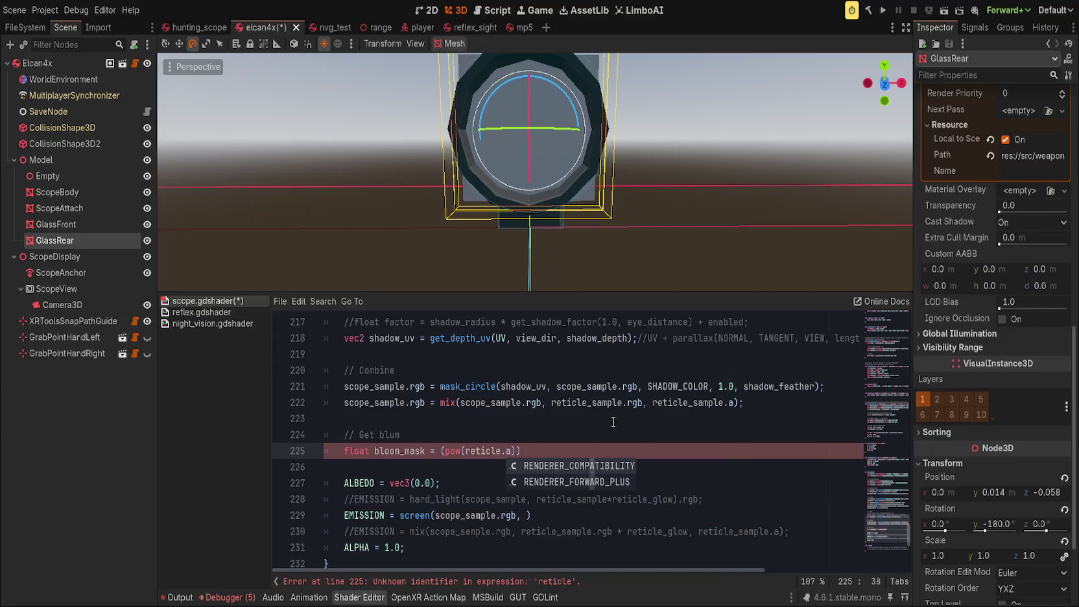
type(",")
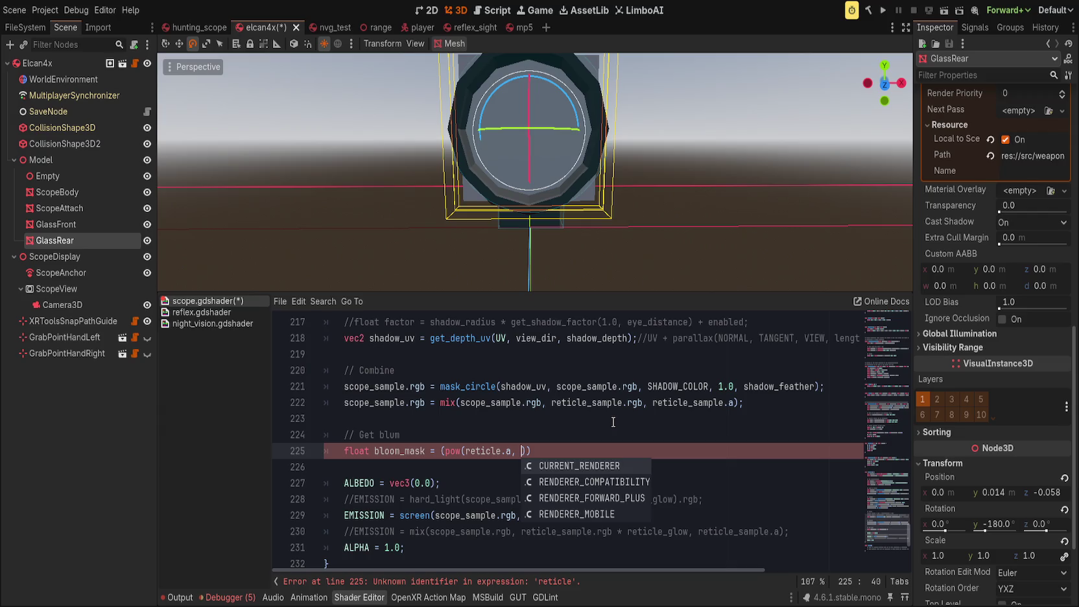
Step: Finish bloom_mask = pow(reticle_sample.a, reticle_glow) on line 225 without redundant parentheses
type("reticle_glow)")
key("BackSpace")
key("ctrl+Left")
key("ctrl+Left")
key("ctrl+Left")
key("BackSpace")
key("End")
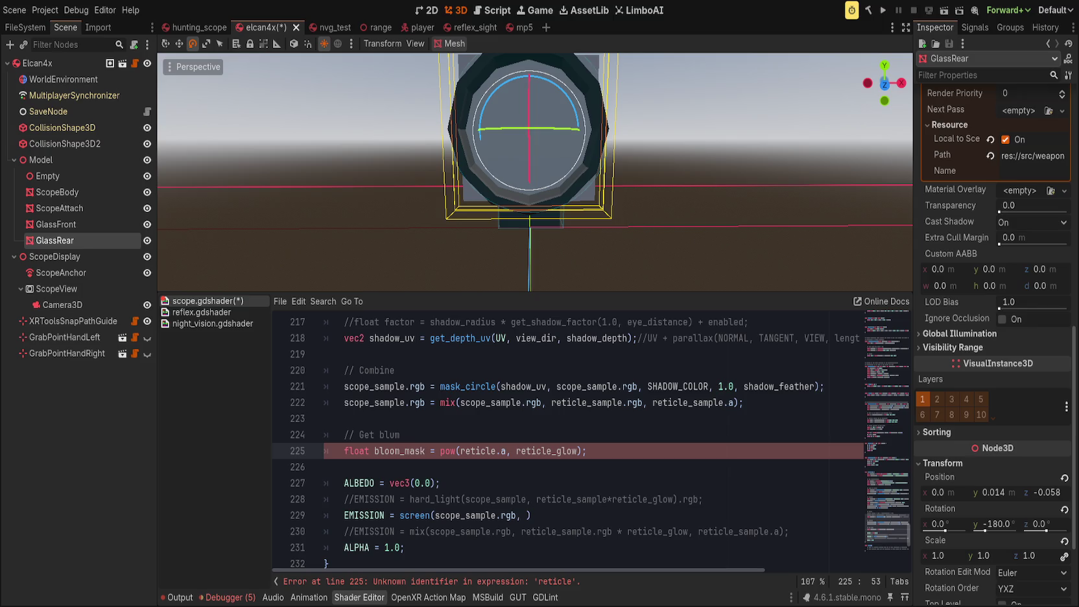
left_click(717, 454)
left_click(498, 451)
type("_sample")
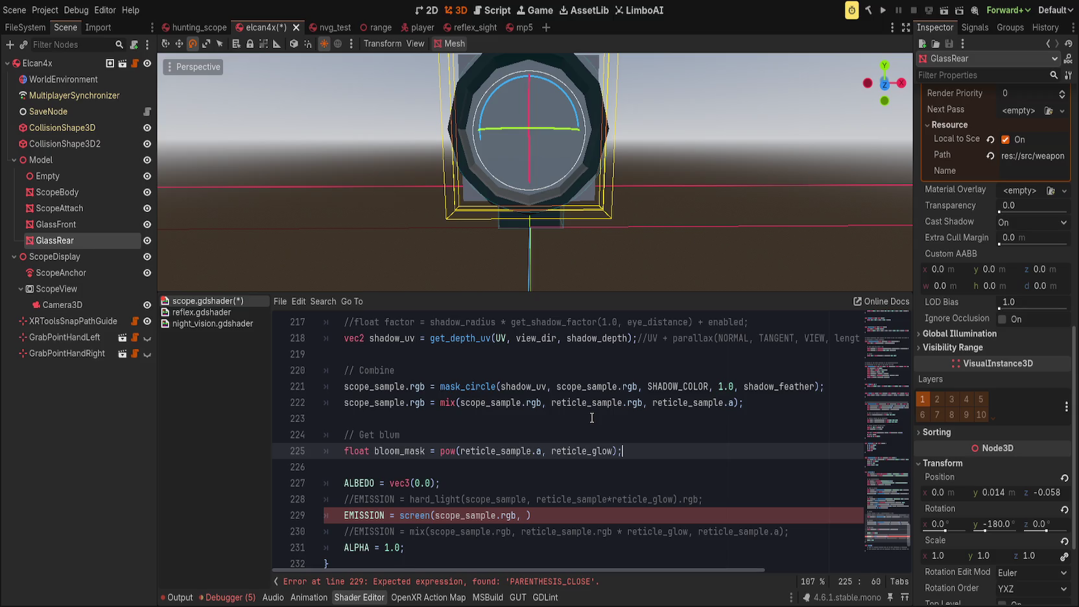
Step: Add a line below: vec3 bloom = reticle_color * bloom_mask * reticle_glow
key("Return")
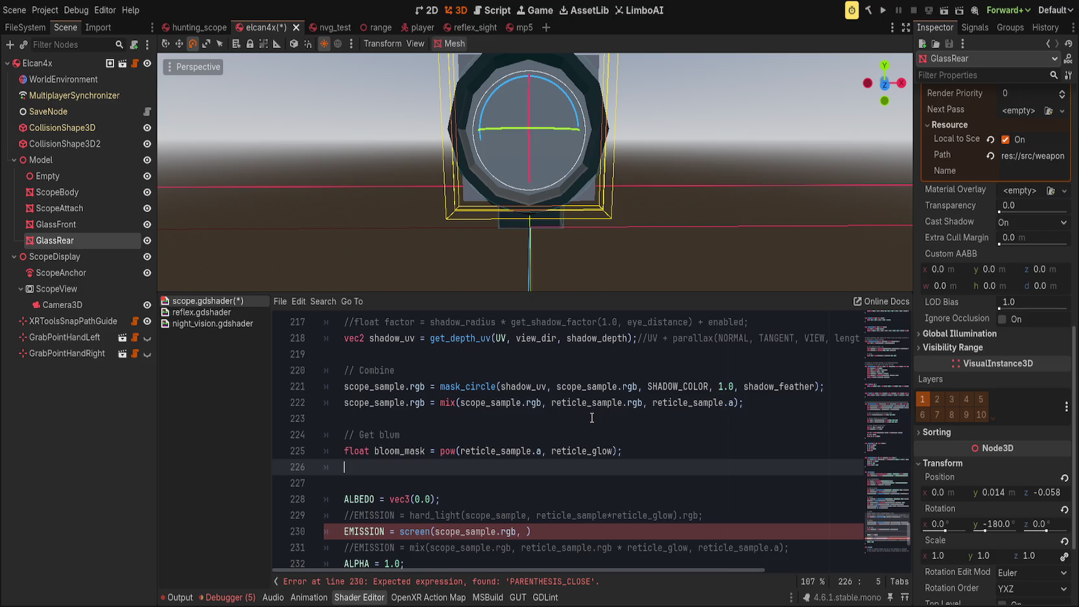
type("vec3")
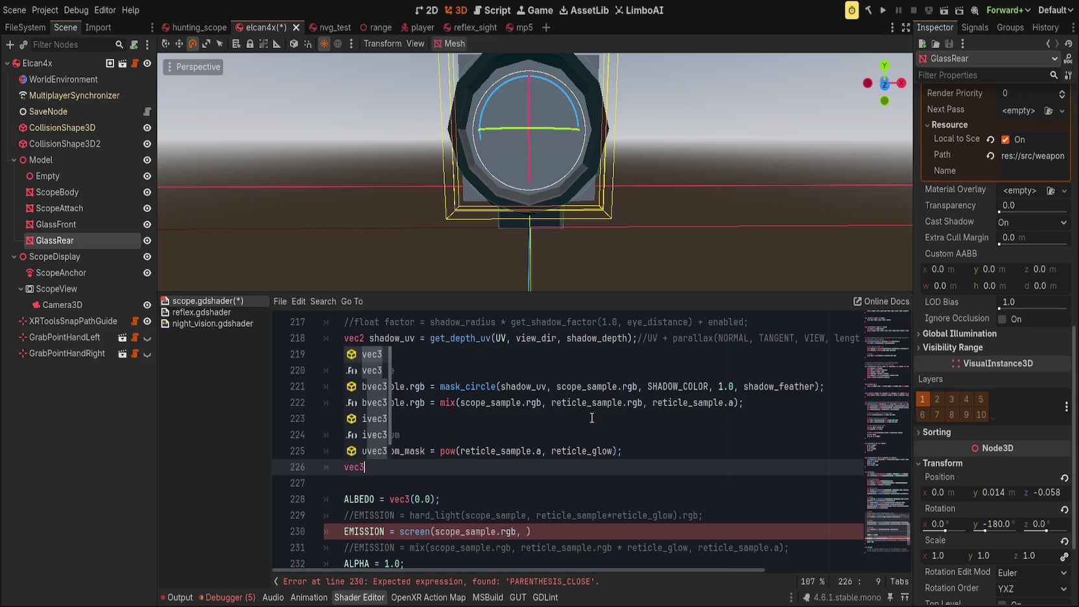
type(" bloom_")
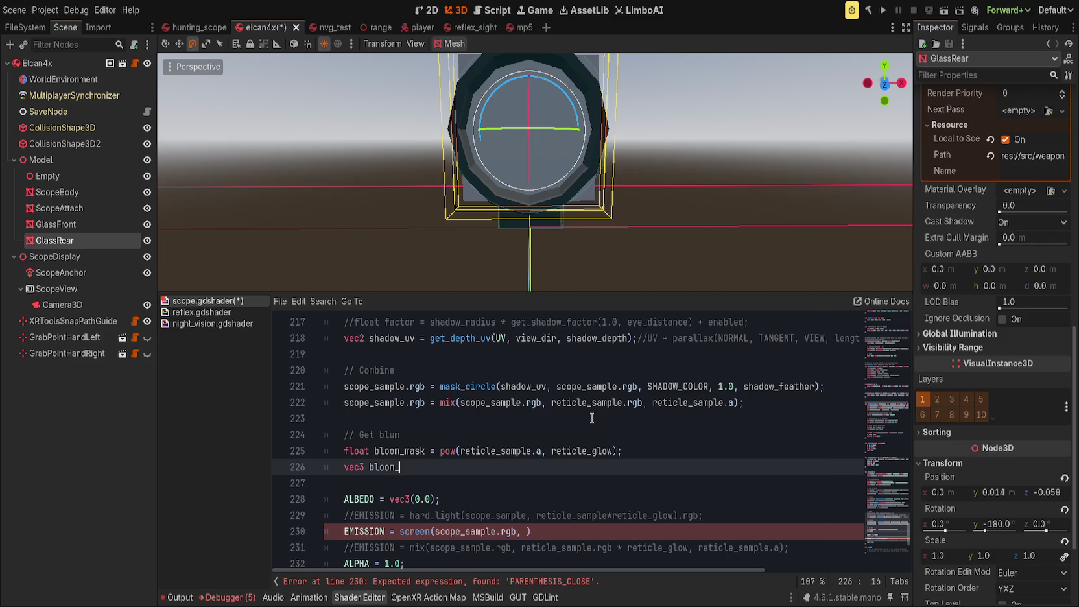
key("BackSpace")
type("= ")
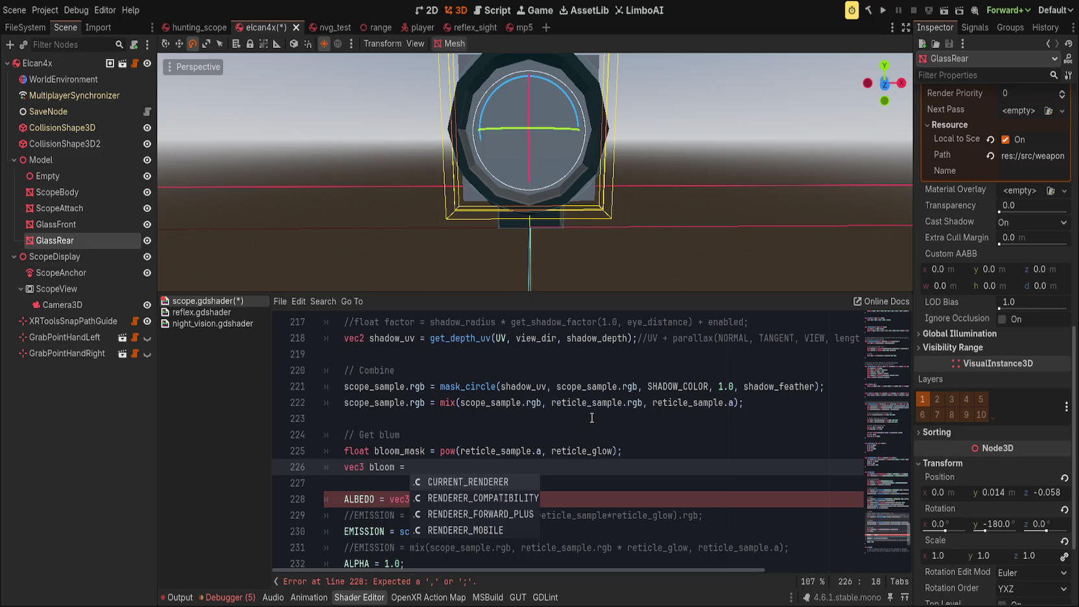
type("reticle_")
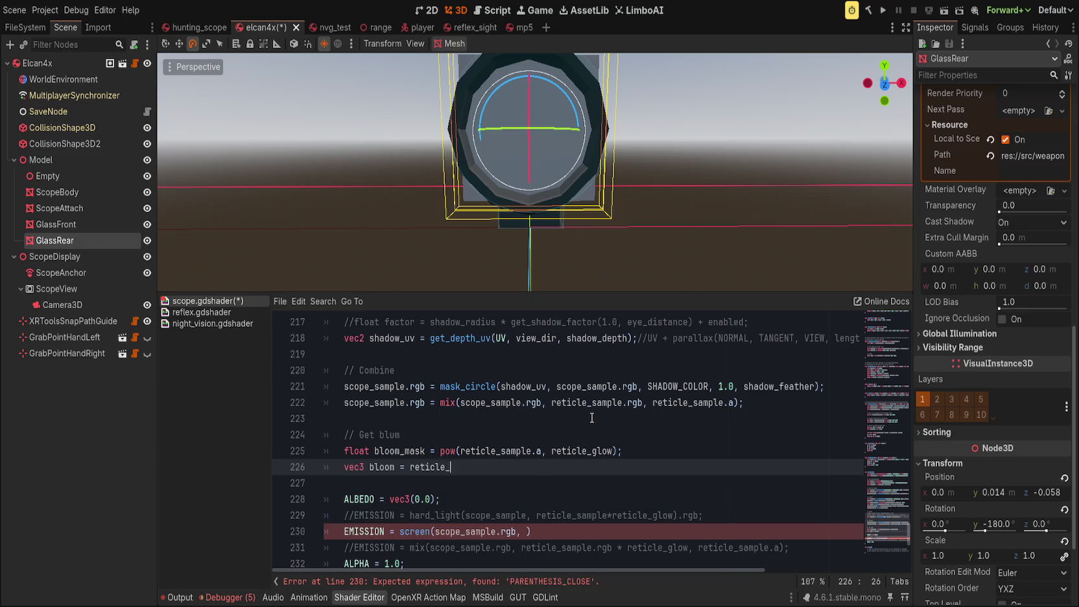
type("color * bloom_m")
type("ask * ")
type("reticle_glow;")
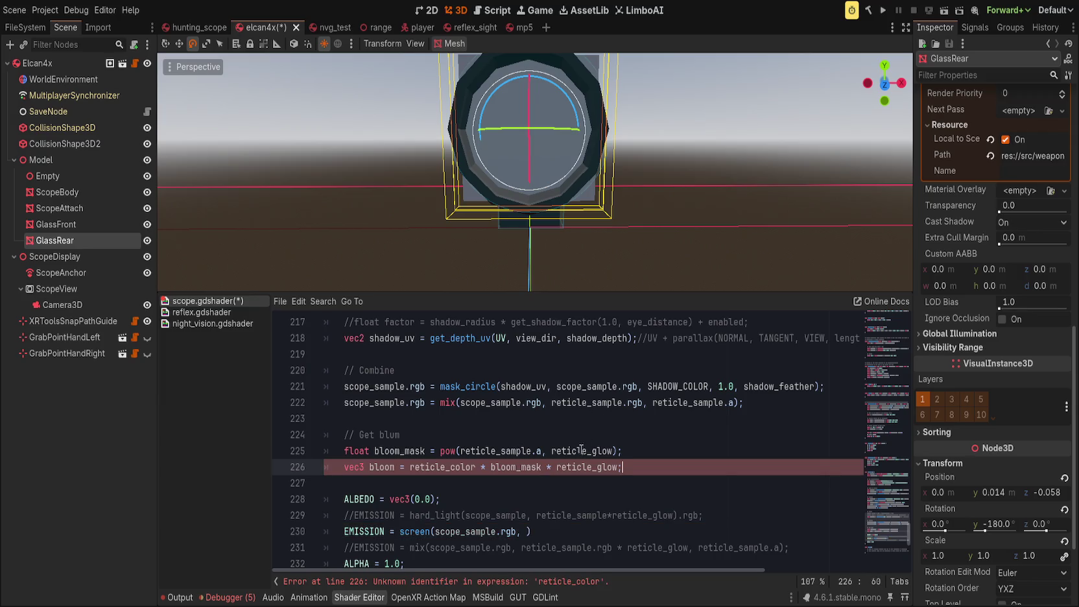
left_click(896, 329)
Step: Add 'uniform float reticle_bloom = 1.0;' after the reticle_glow uniform and save
mouse_move(895, 329)
left_mouse_down()
mouse_move(899, 340)
mouse_move(897, 329)
left_mouse_up()
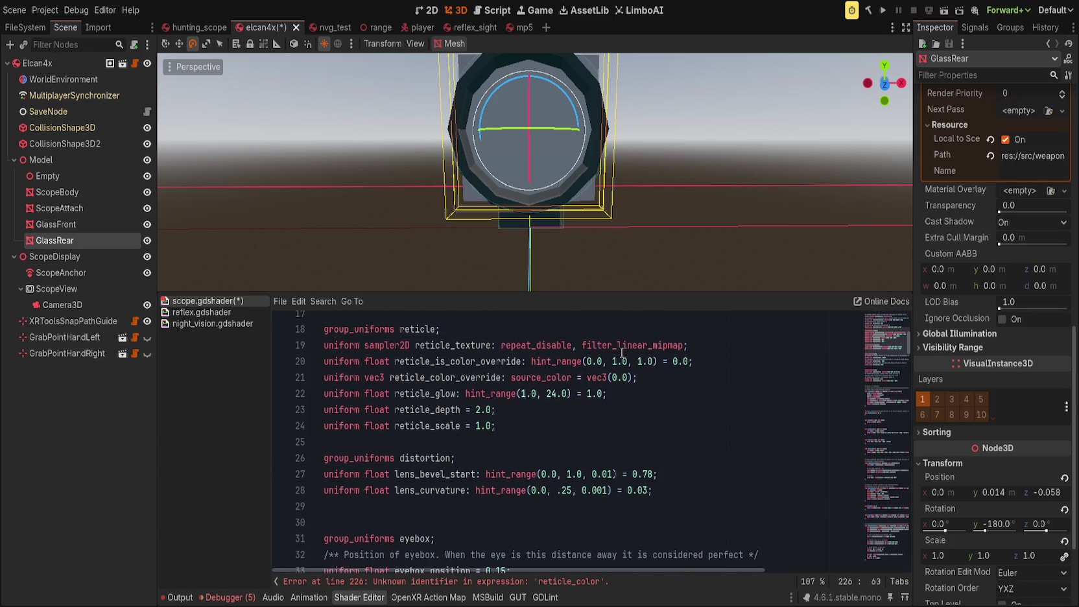
left_click(631, 400)
key("Return")
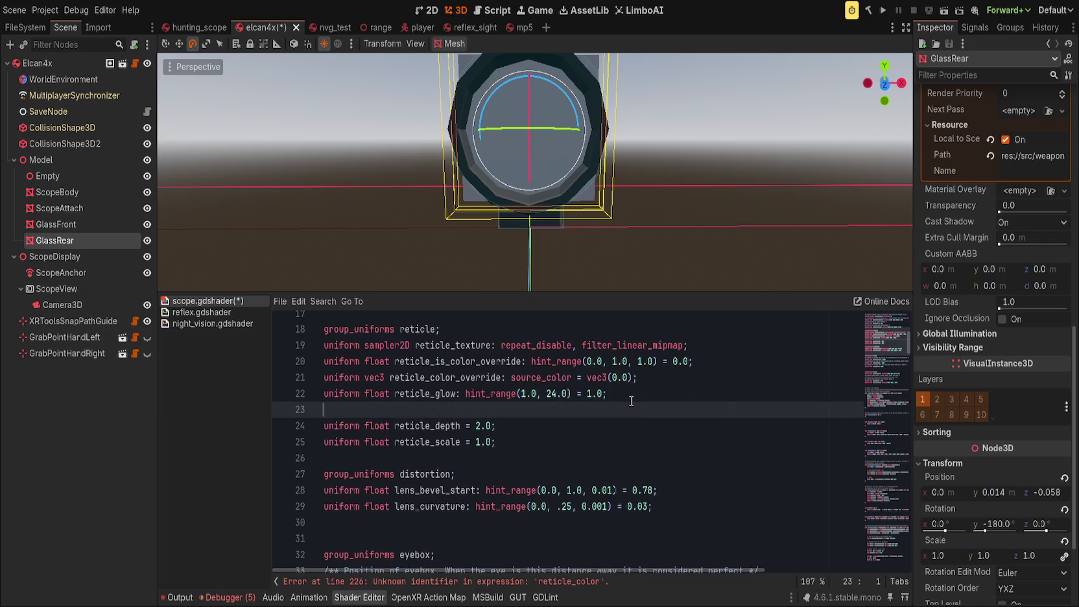
type("uniform float ret")
type("icle_bloom")
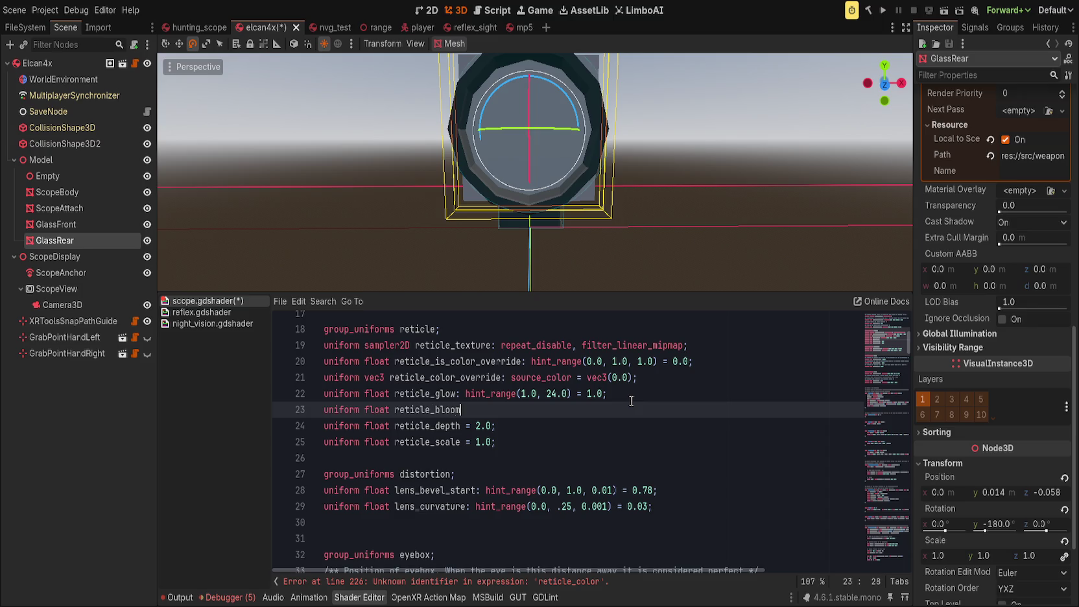
type(" = 1.0;")
key("ctrl+s")
Step: Rewrite the bloom line as reticle_sample.rgb * bloom_mask * reticle_bloom
left_click(510, 583)
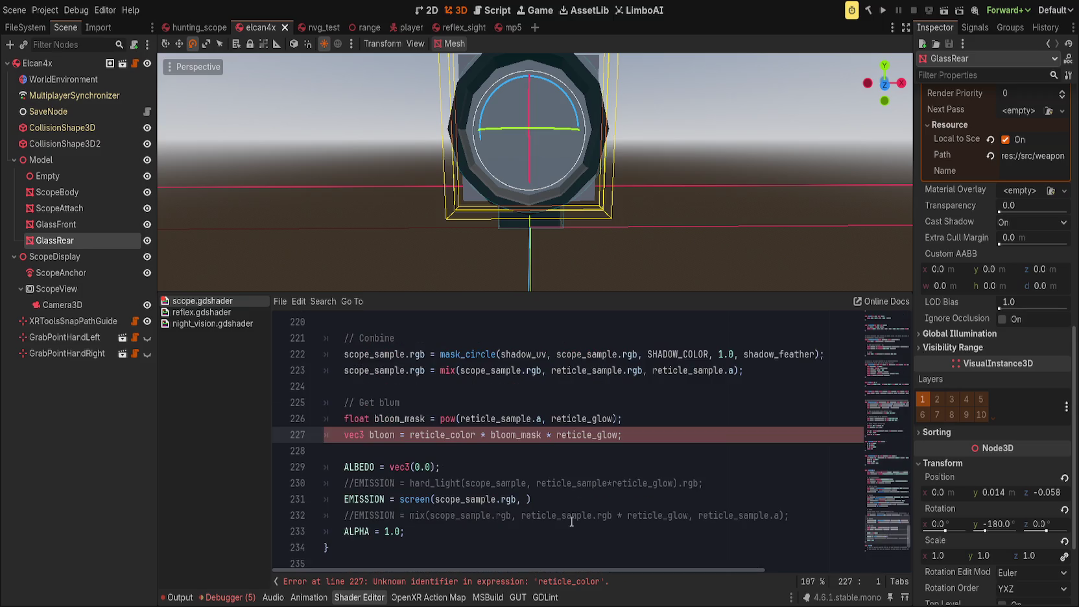
key("BackSpace")
key("BackSpace")
key("BackSpace")
type("loom")
left_click(596, 582)
double_click(597, 582)
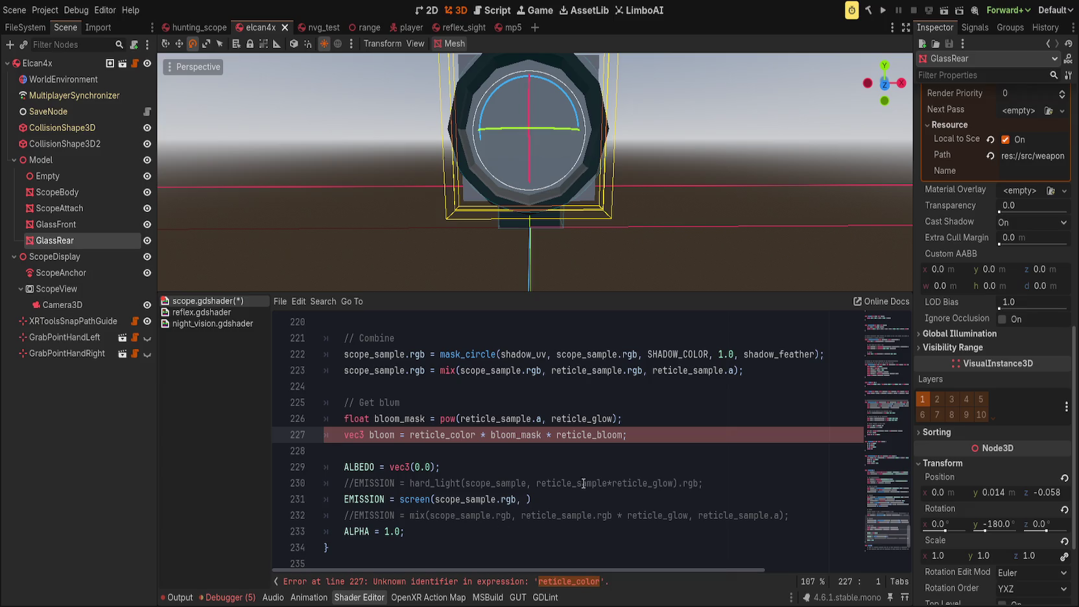
left_click(569, 582)
type("reticle_sample.rgb")
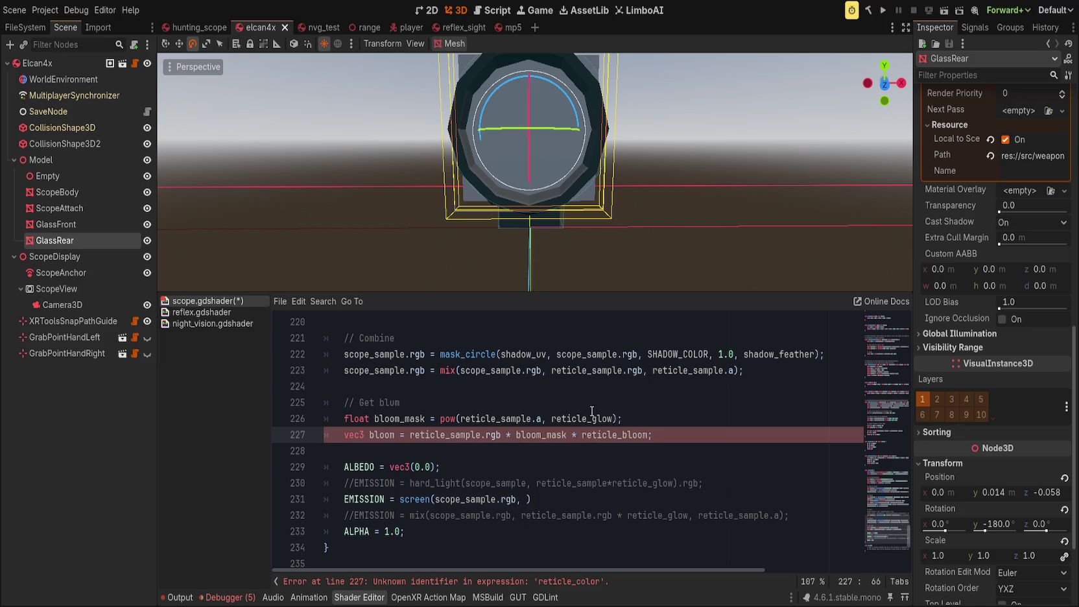
Step: Pass bloom as the second argument of the screen() emission call and close the line with a semicolon
left_click(525, 500)
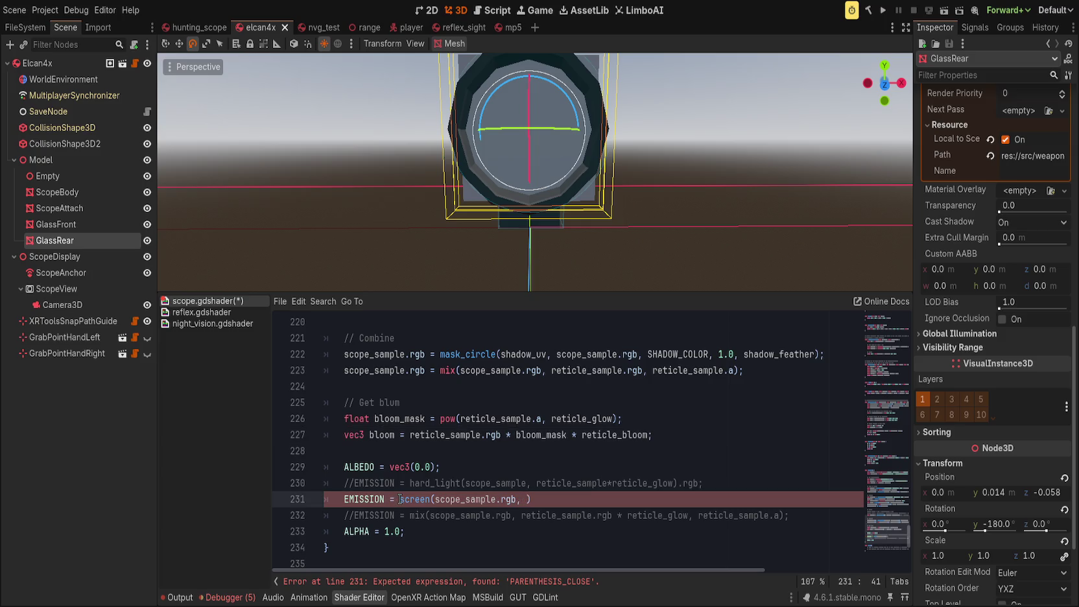
type("bloom")
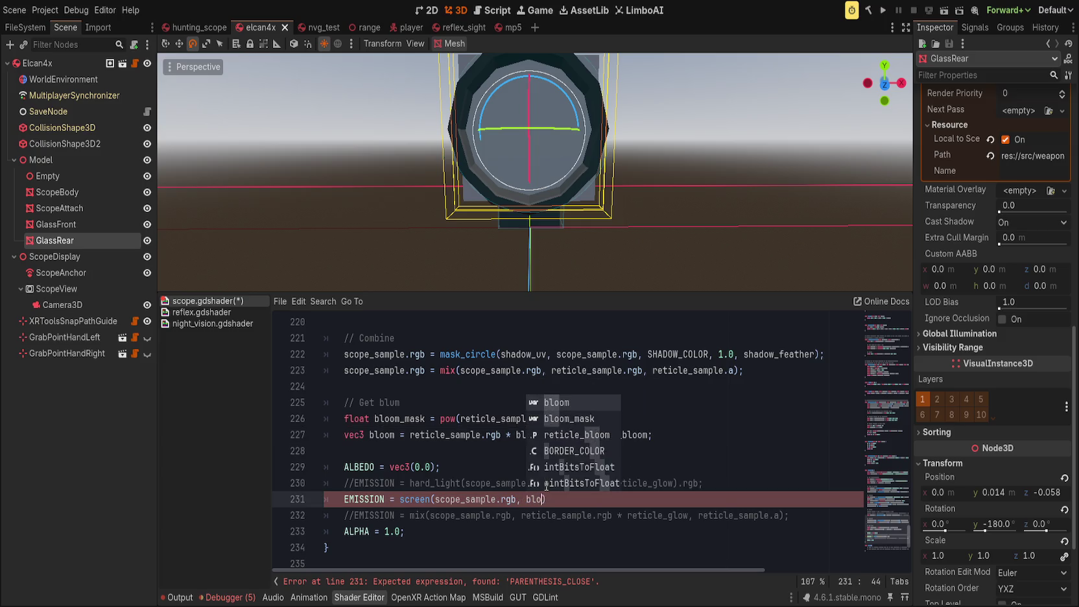
key("End")
type(";")
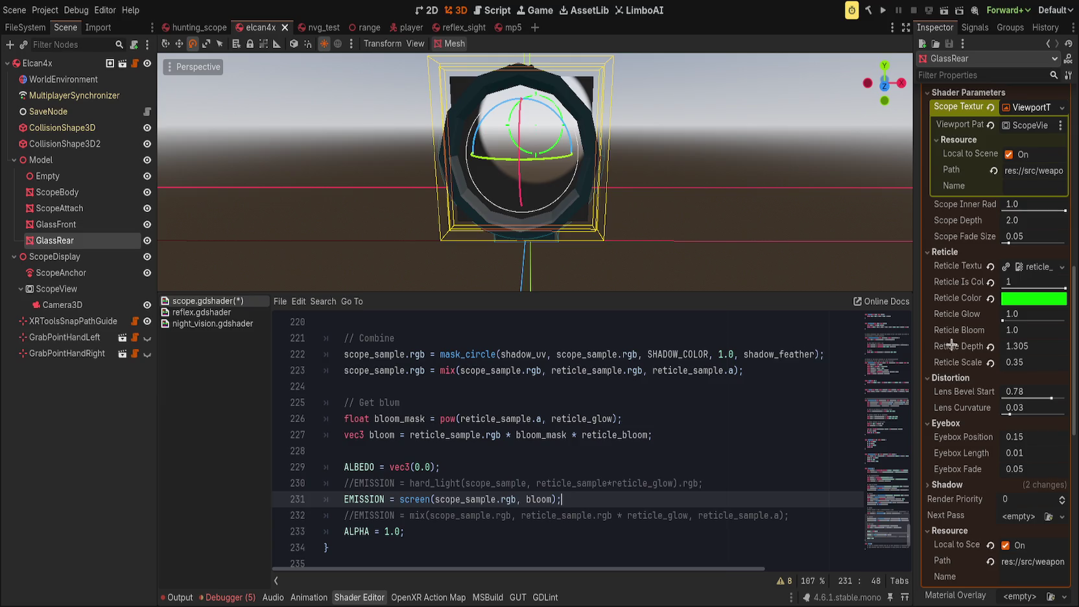
Step: Try a higher Reticle Bloom value, then reset it to its 1.0 default
mouse_move(1010, 330)
left_mouse_down()
mouse_move(1019, 318)
mouse_move(1035, 317)
mouse_move(1015, 330)
mouse_move(1051, 330)
left_mouse_up()
left_click(991, 331)
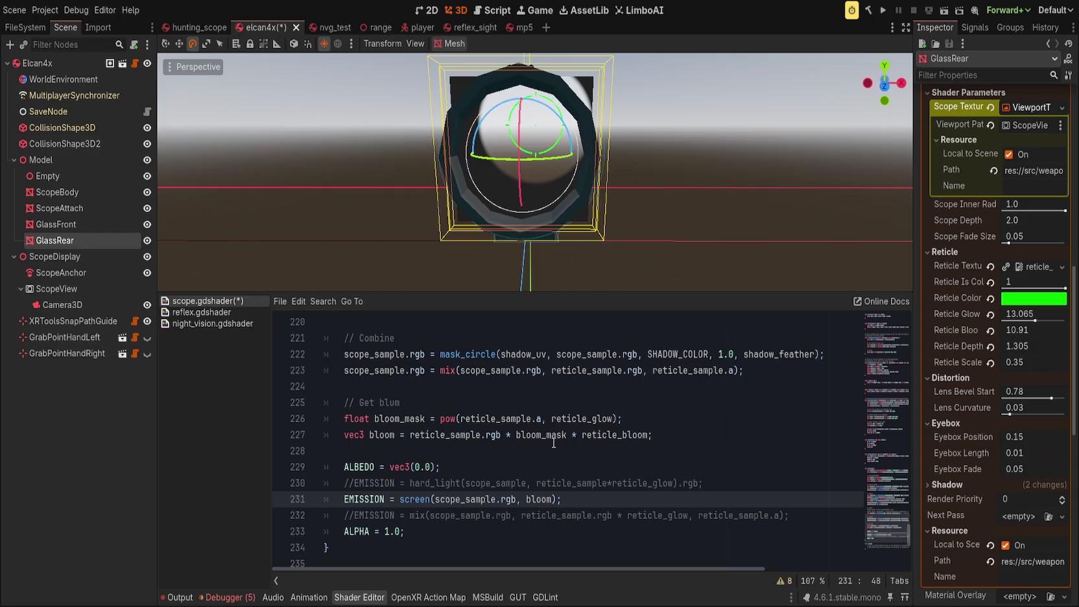
left_click_drag(591, 224, 556, 244)
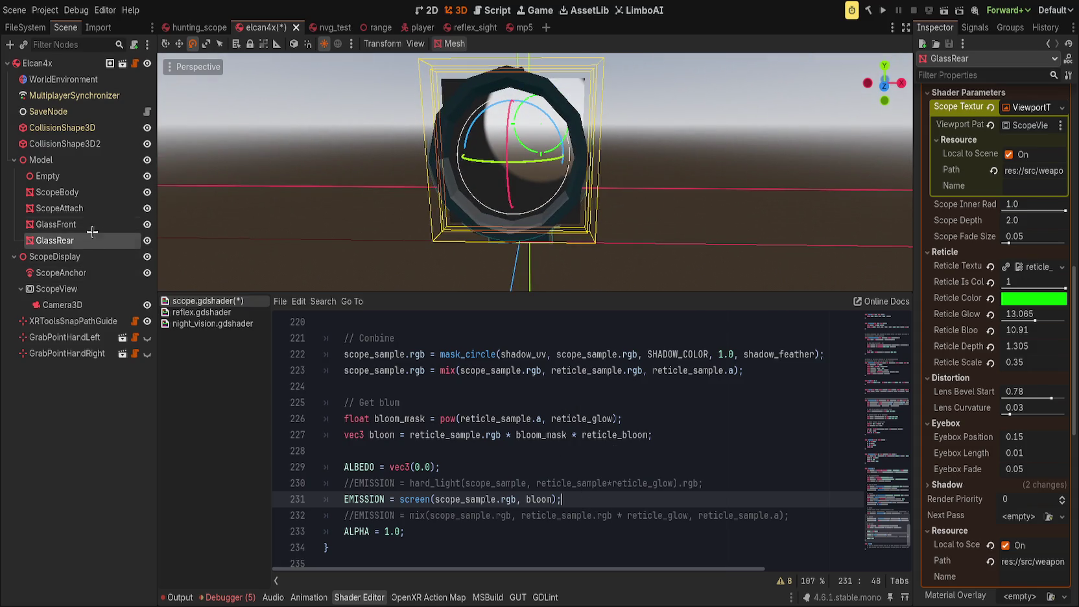
Step: Turn on the WorldEnvironment's Glow, toggle normalized levels, and test Bloom 1.0 before resetting it to 0.0
left_click(64, 79)
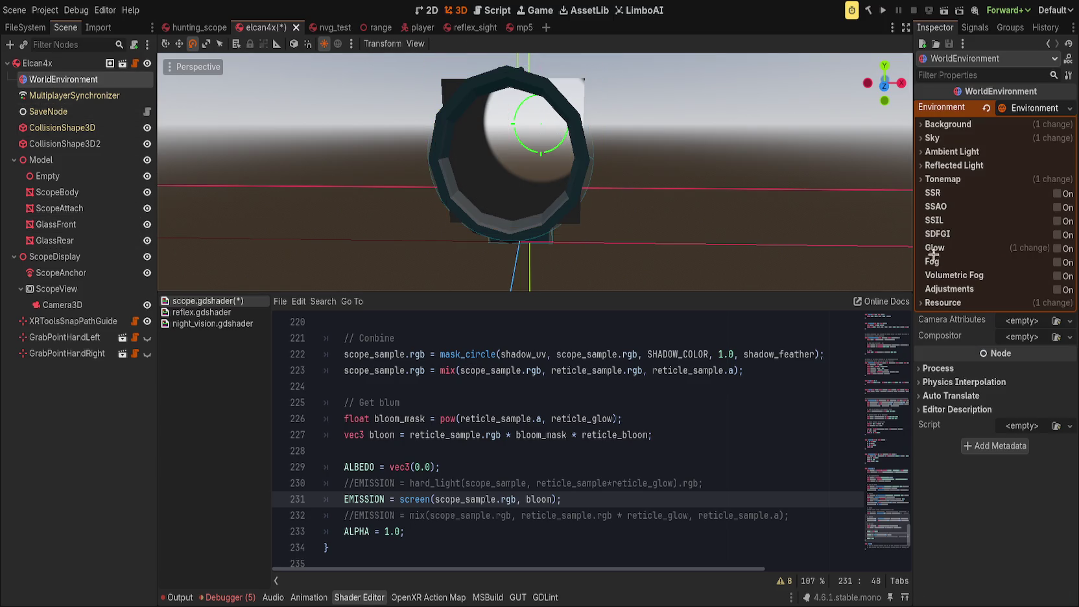
left_click(1059, 249)
left_click(1003, 386)
left_click(986, 388)
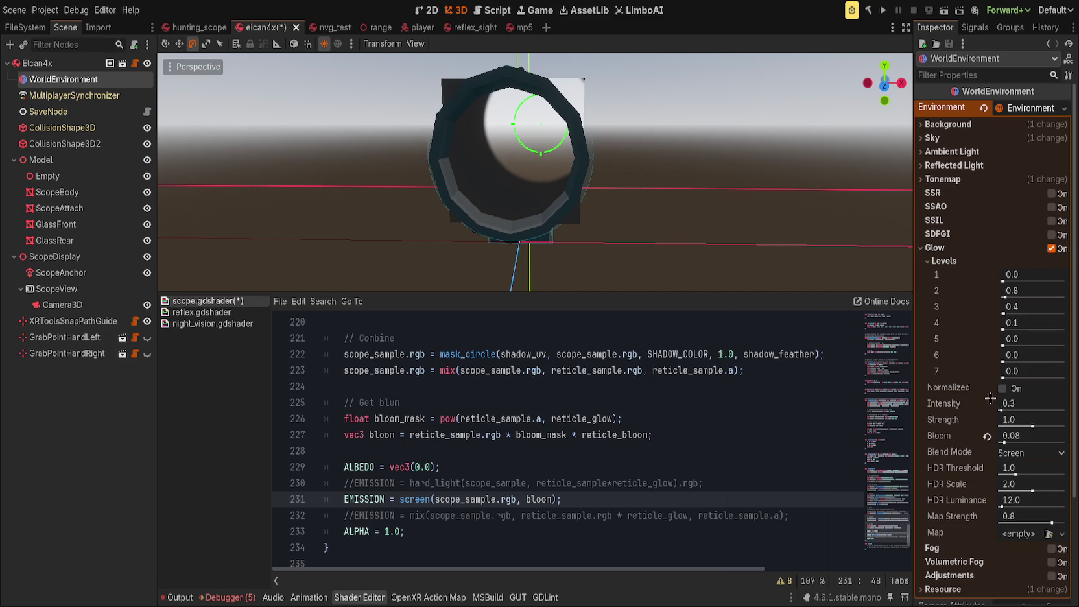
left_click(988, 437)
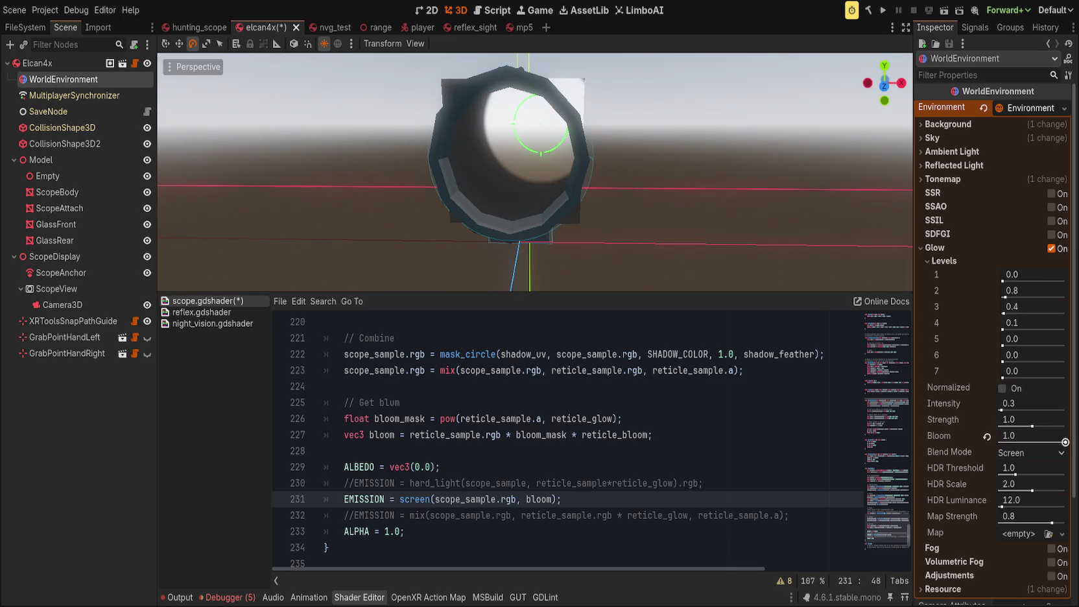
left_click_drag(999, 443, 1064, 443)
left_click(989, 438)
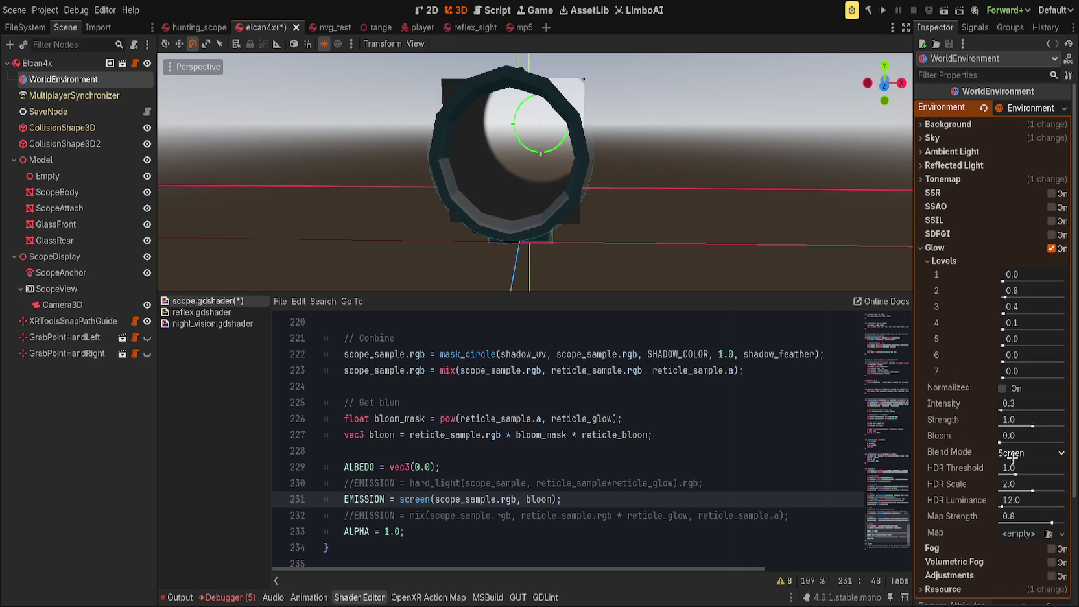
Step: Try Additive glow blending, revert to Screen with Bloom 0.0, and collapse the glow levels
scroll(1032, 453, "up", 1)
left_click(1064, 442)
left_click(987, 452)
left_click(987, 437)
scroll(965, 435, "down", 2)
scroll(956, 415, "up", 2)
left_click(945, 261)
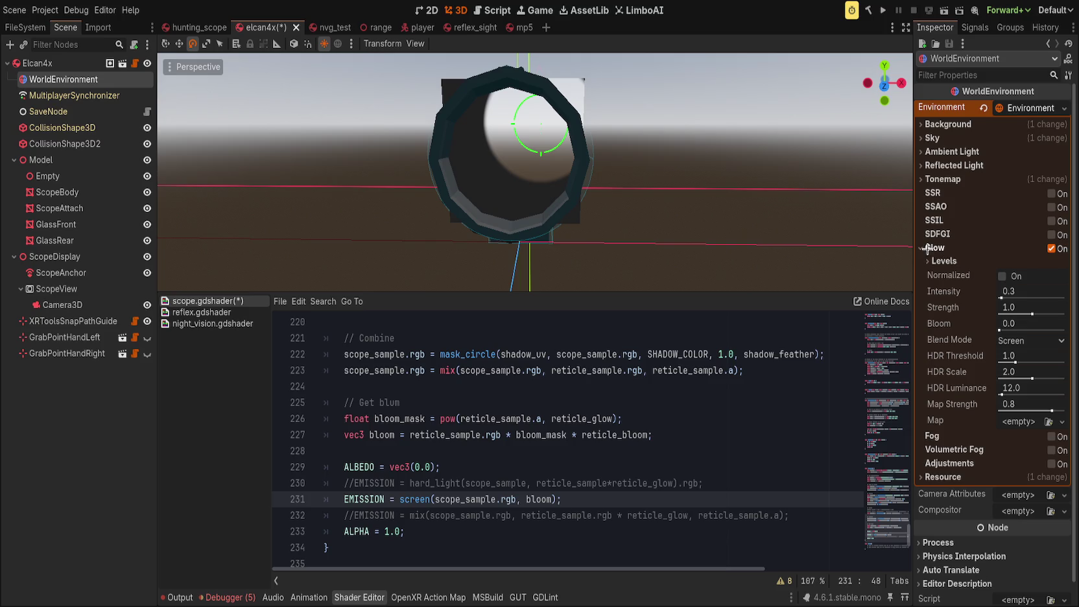
Step: Set glow blending to Soft Light, Intensity 8.0 and Bloom 1.0, then switch to Additive
left_click(1006, 339)
left_click(1029, 382)
left_click_drag(1003, 297, 1067, 296)
left_click_drag(1000, 331, 1067, 330)
left_click(1024, 345)
left_click(1025, 356)
Step: Cycle the glow blend mode through Screen, Soft Light, Replace and Mix
left_click(1022, 339)
left_click(1036, 368)
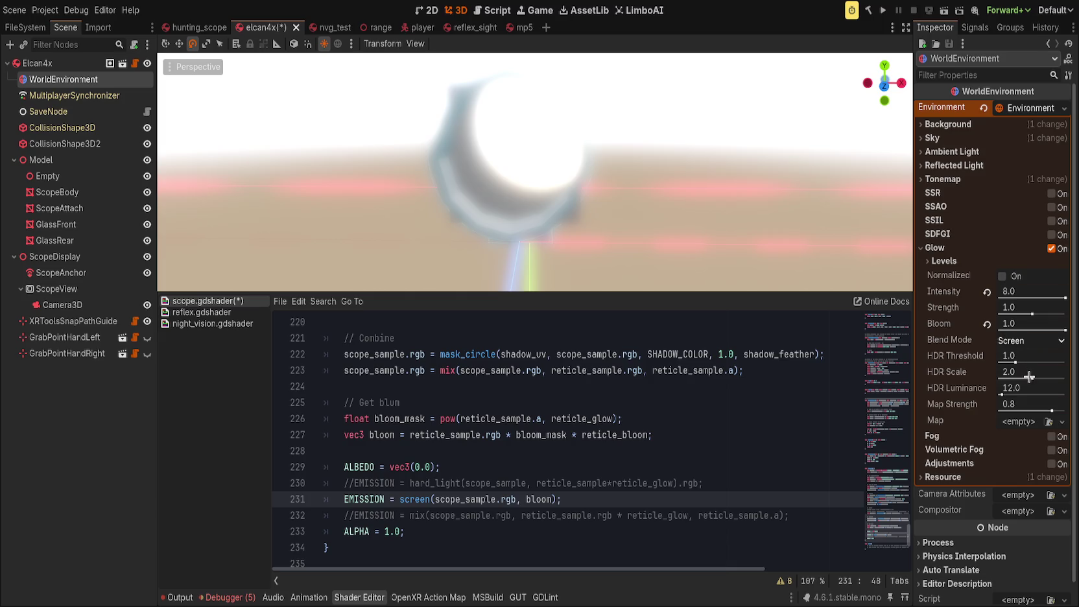
left_click(1022, 340)
left_click(1025, 384)
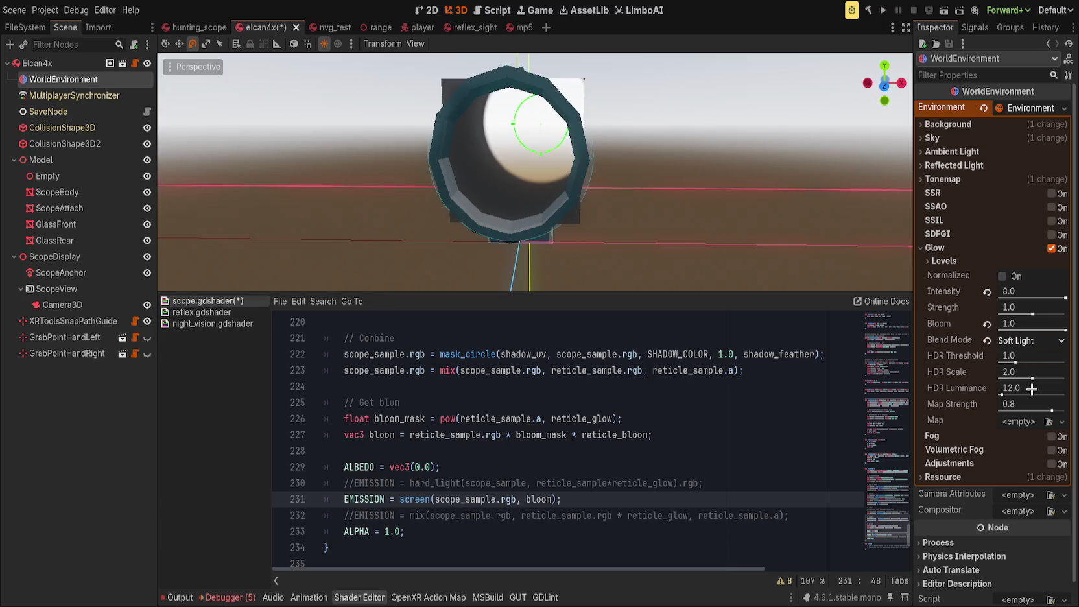
left_click(1022, 340)
left_click(1031, 398)
left_click(1023, 341)
left_click(1031, 406)
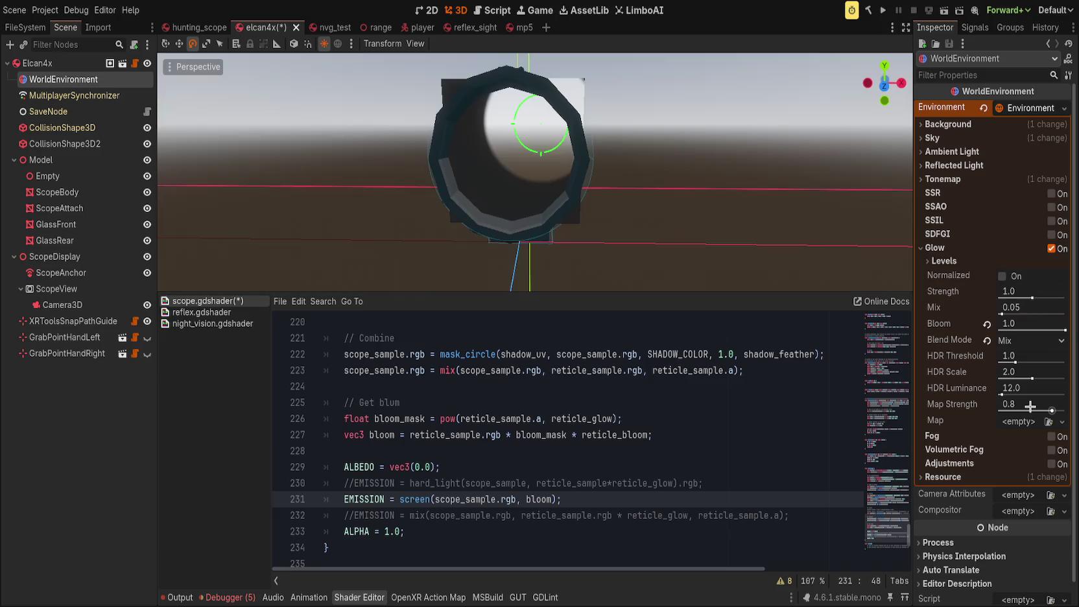
Step: Restore glow to Screen blending, Bloom 0.0 and Intensity 0.3, and collapse the Glow section
left_click(986, 340)
left_click(986, 324)
left_click(987, 291)
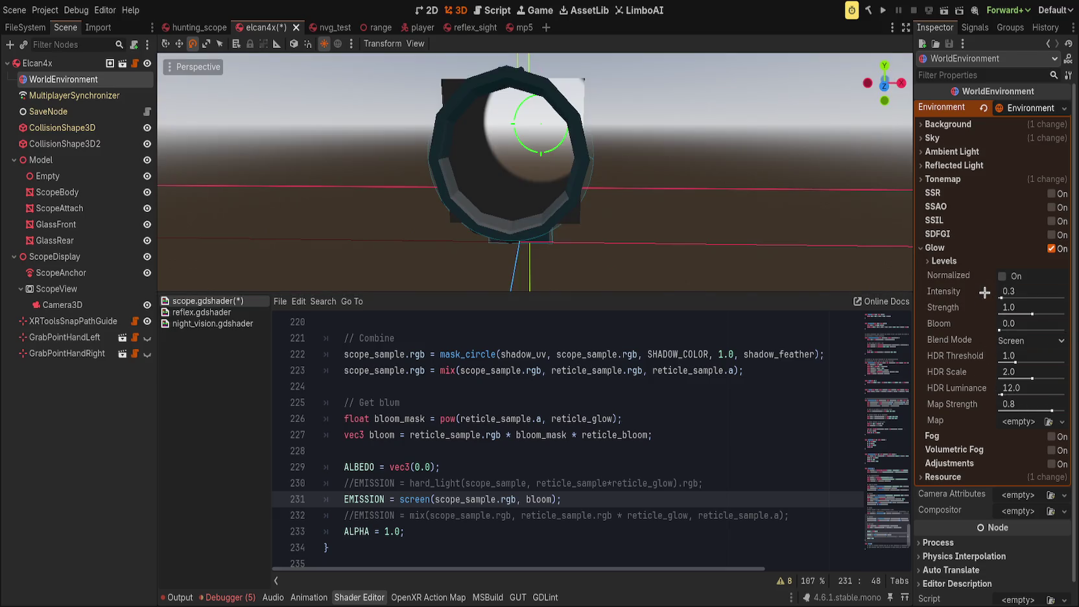
left_click(944, 249)
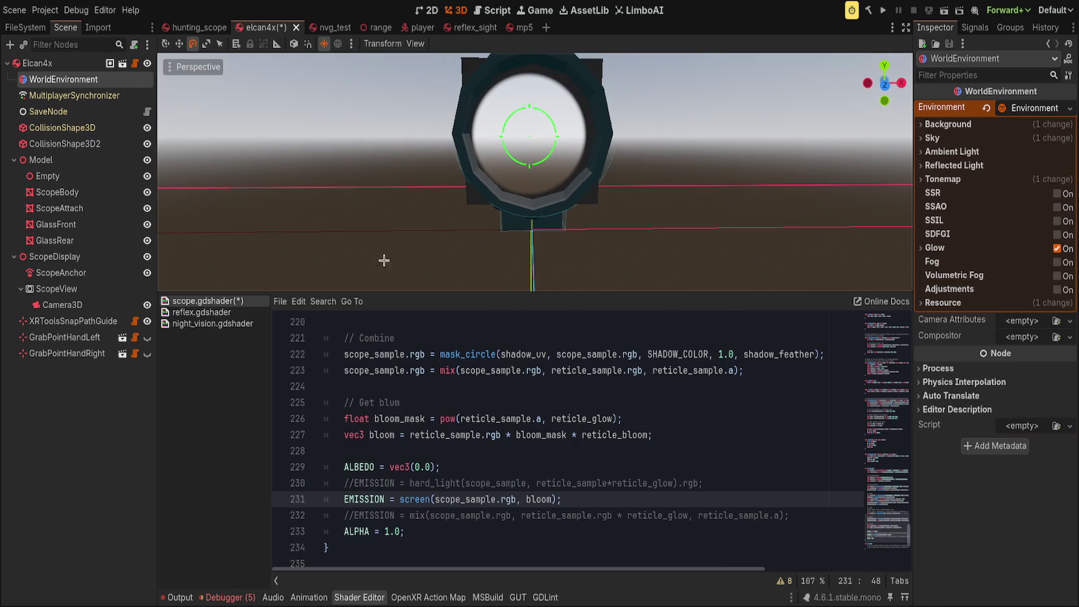
left_click(399, 500)
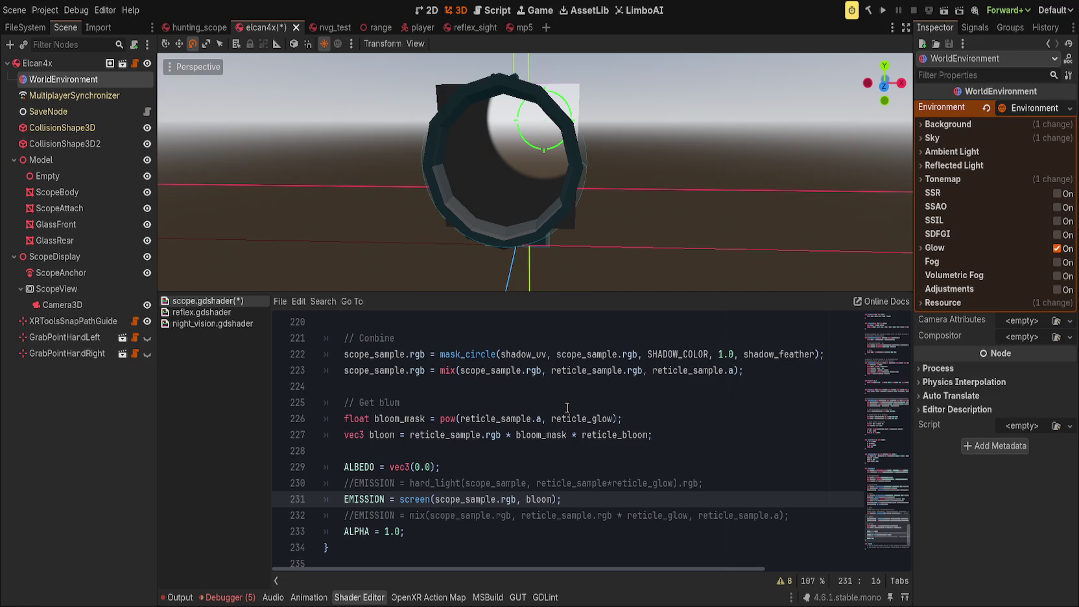
key("End")
Step: Select GlassRear, scroll the shader to the reticle uniforms and duplicate the reticle_bloom declaration
scroll(567, 408, "up", 3)
left_click(62, 241)
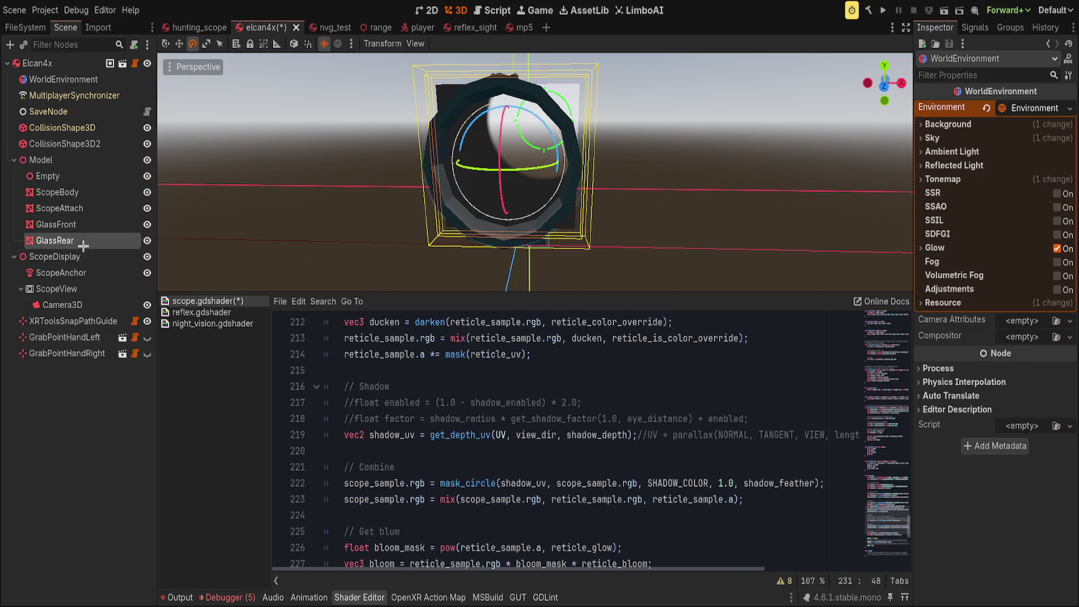
mouse_move(900, 504)
left_mouse_down()
mouse_move(881, 293)
mouse_move(882, 313)
left_mouse_up()
left_click(667, 491)
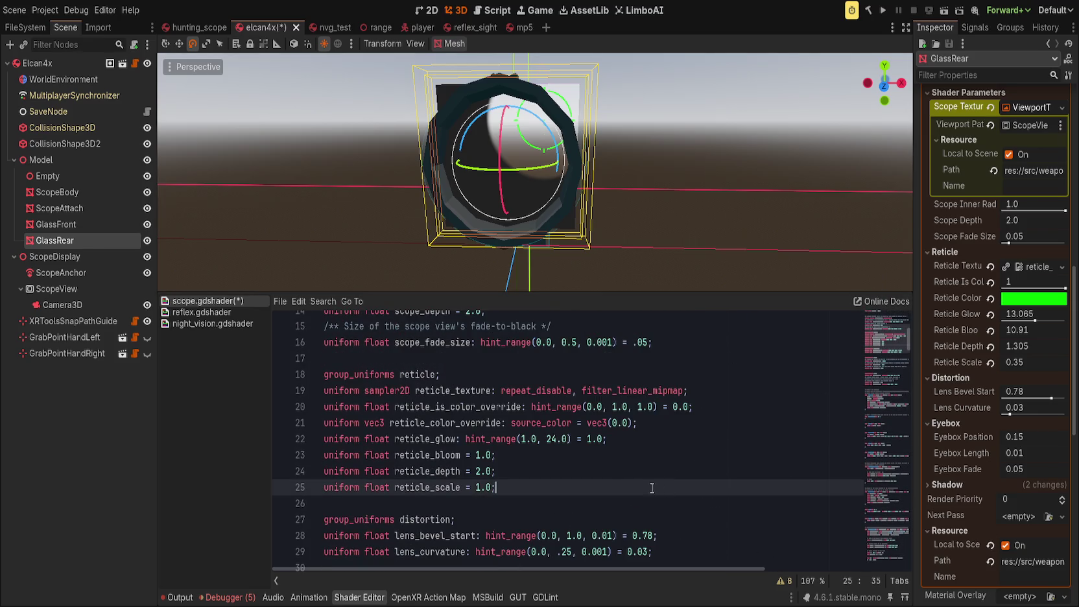
left_click(595, 456)
key("ctrl+shift+d")
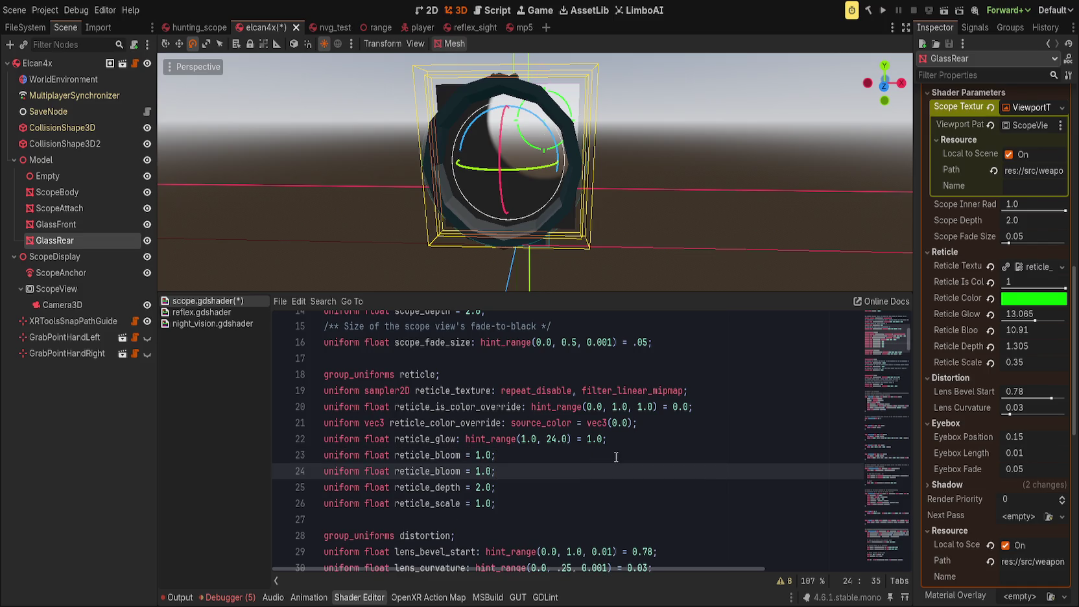
Step: Rename the duplicated uniform to reticle_bloom_ints
left_click(462, 473)
key("Down")
type("_int")
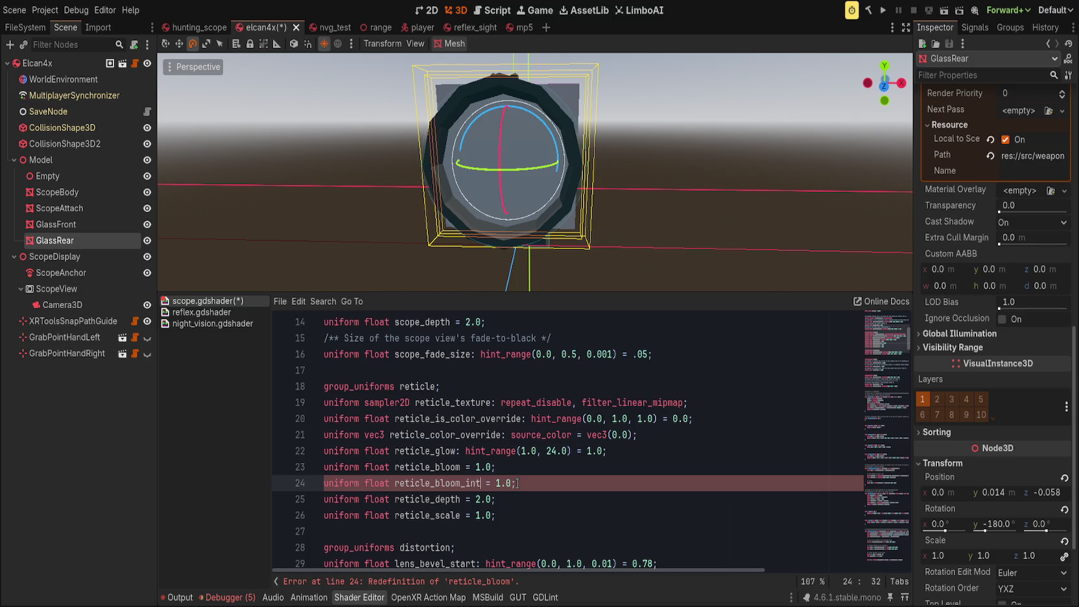
type("s")
key("Left")
key("Left")
double_click(488, 484)
key("ctrl+c")
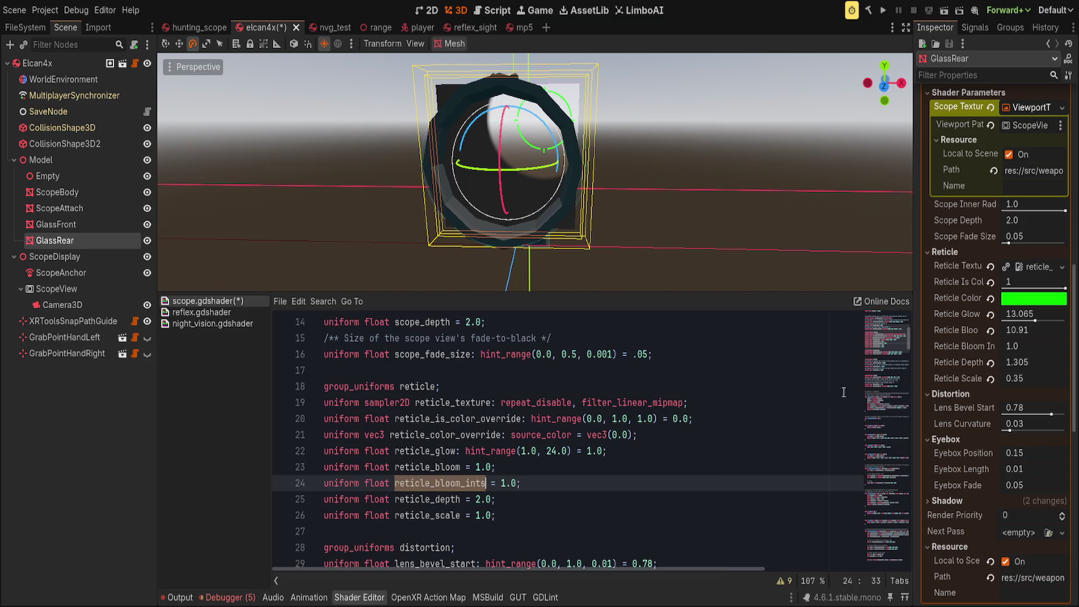
Step: Replace reticle_glow with reticle_bloom_ints as the exponent in the bloom mask pow()
left_click(903, 491)
scroll(731, 514, "down", 15)
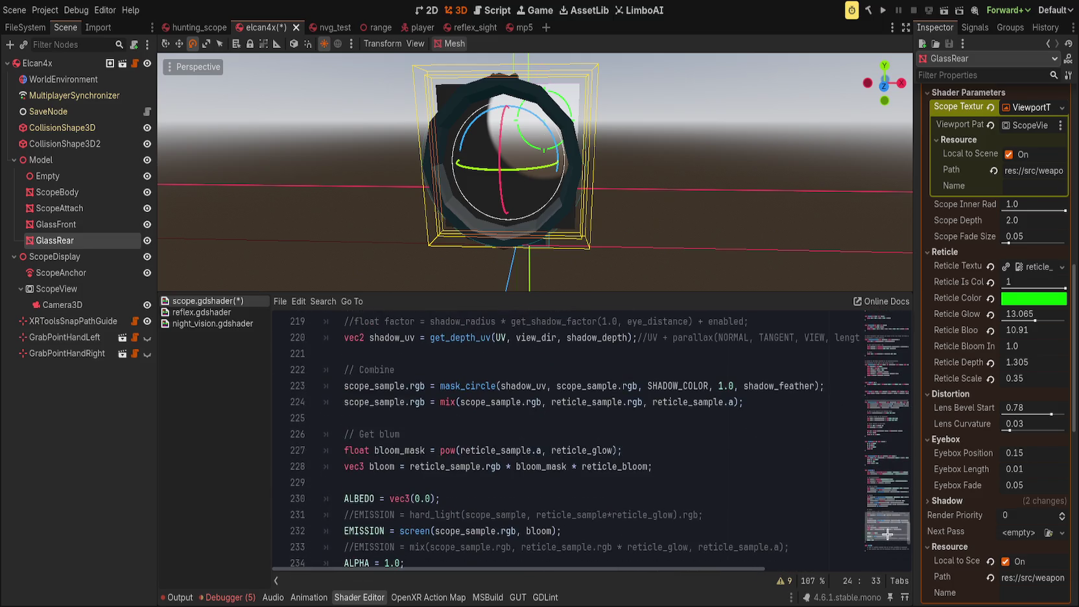
left_click(621, 453)
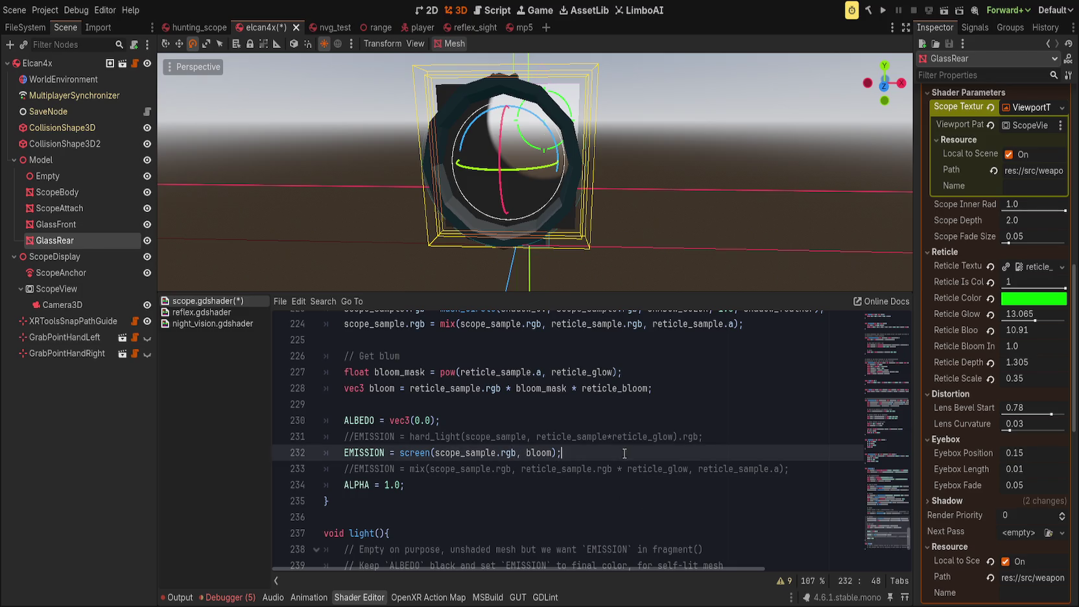
scroll(596, 455, "up", 1)
double_click(563, 422)
key("ctrl+v")
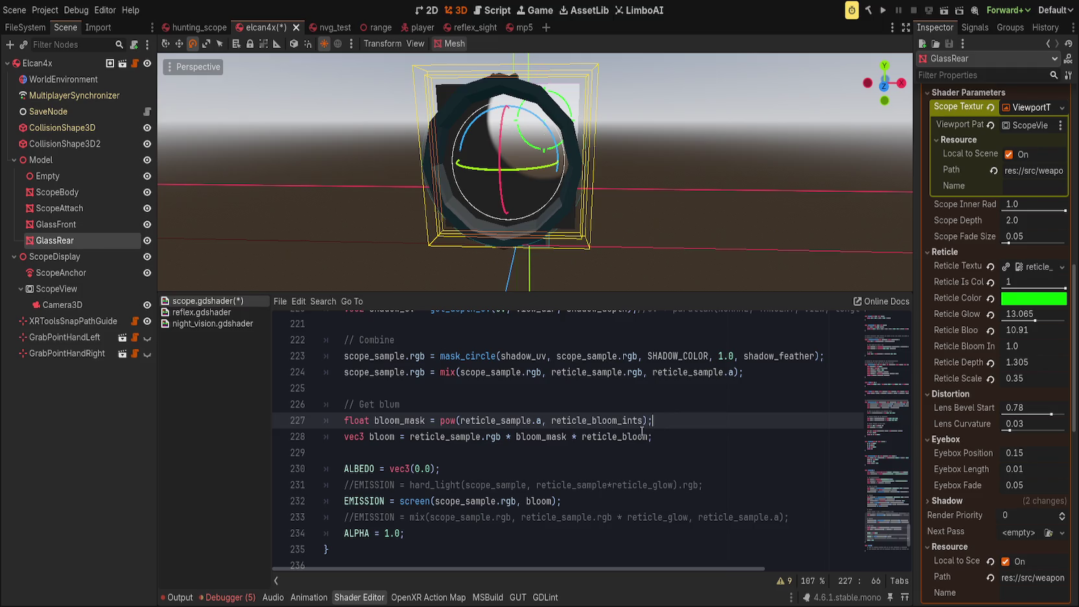
Step: Use Find/Replace to rename reticle_bloom_ints to reticle_bloom_spread everywhere, then check related variable uses
double_click(627, 423)
key("ctrl+r")
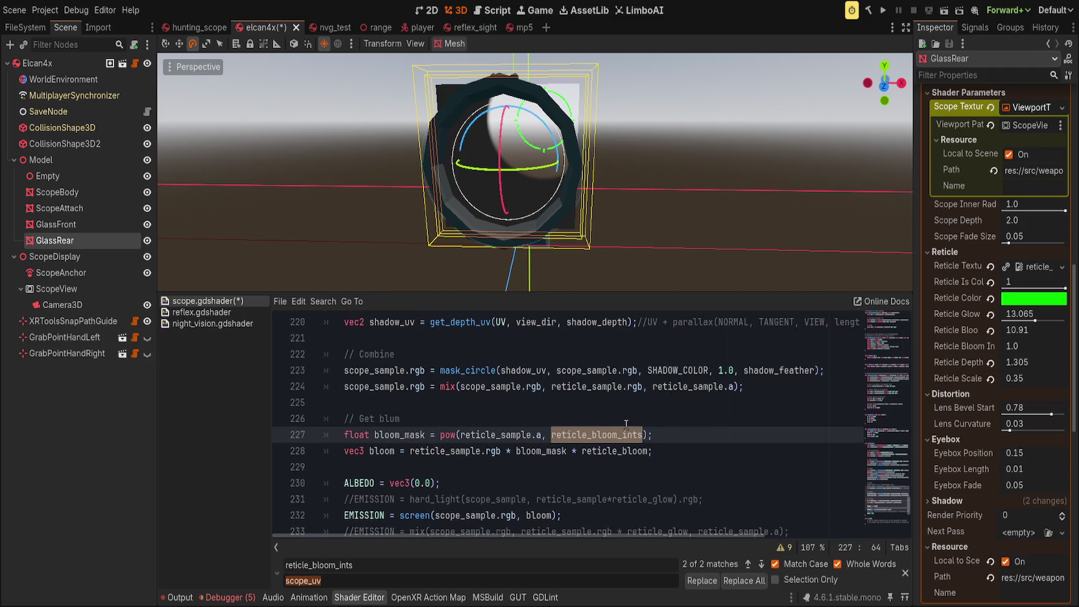
type("reti")
type("oom_spera")
type("ead")
left_click(744, 581)
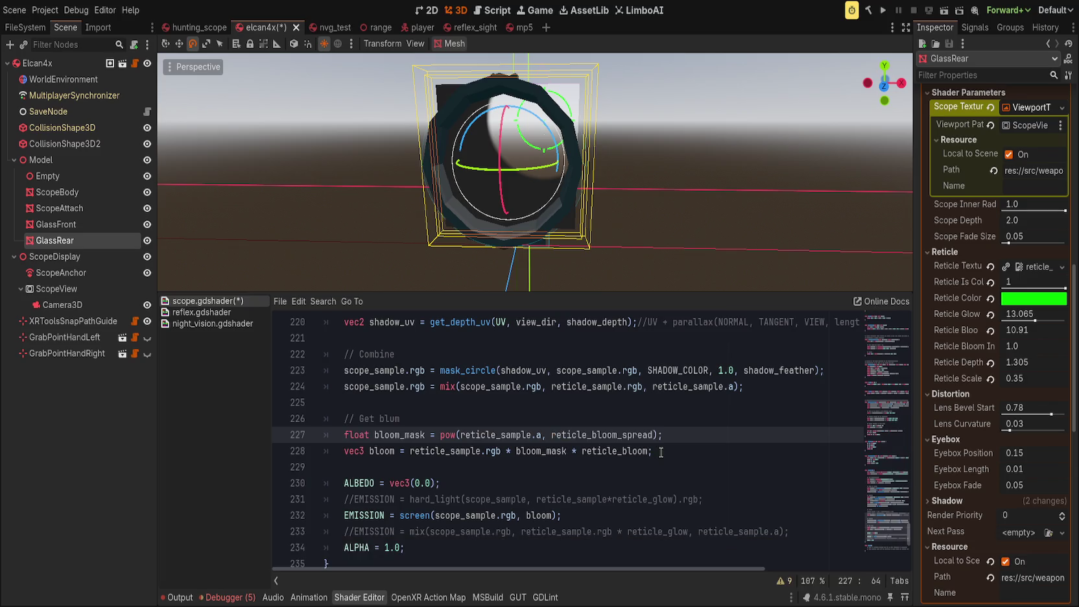
key("Escape")
left_click(623, 451)
double_click(623, 451)
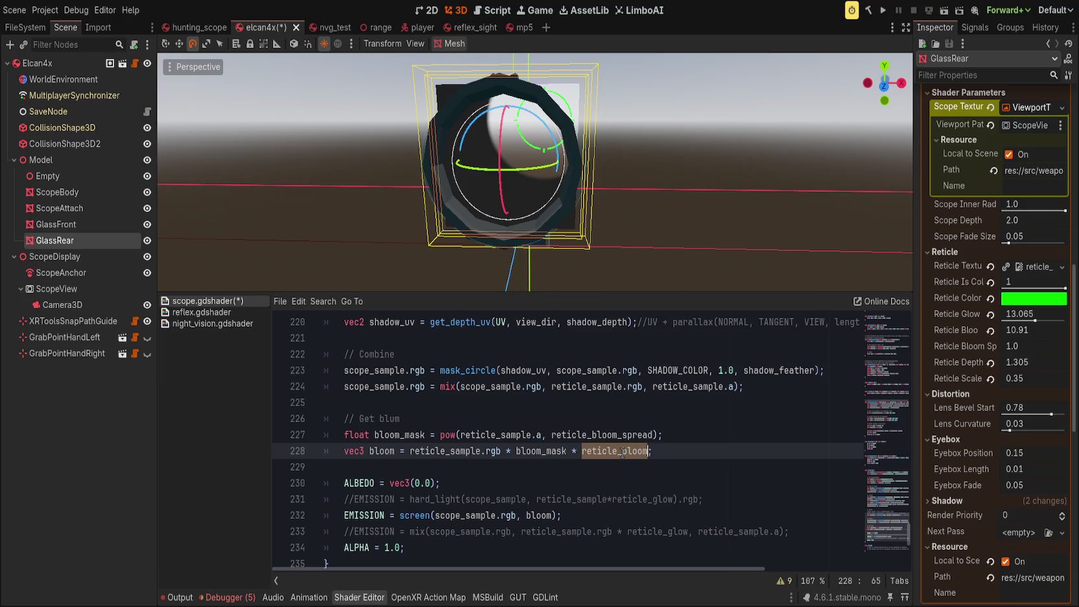
double_click(459, 450)
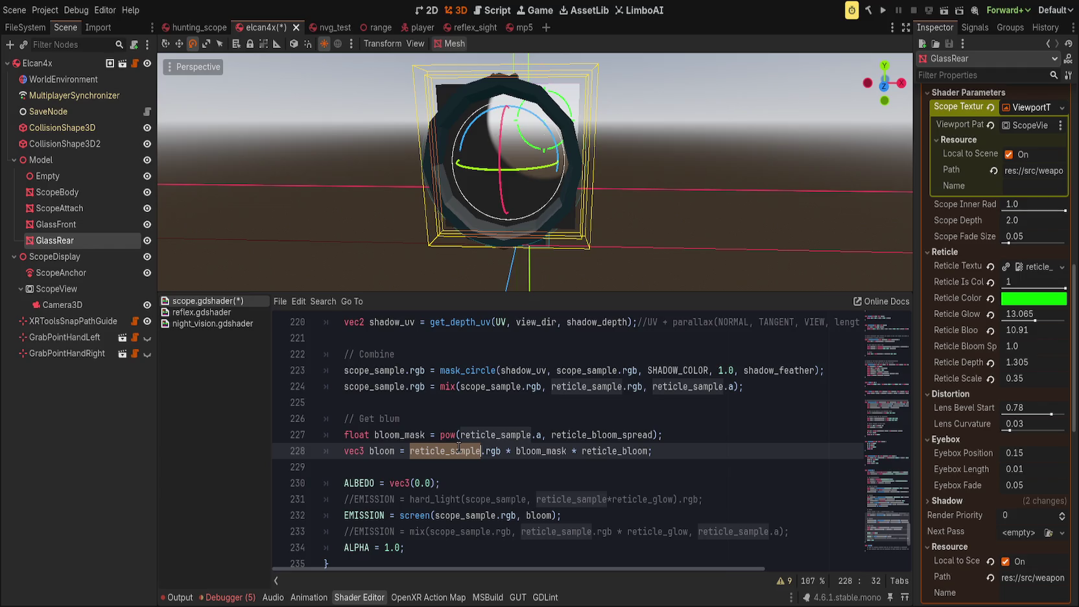
Step: Save the shader and look over the scope_sample uses on lines 224 and the emission line
left_click(719, 454)
key("ctrl+s")
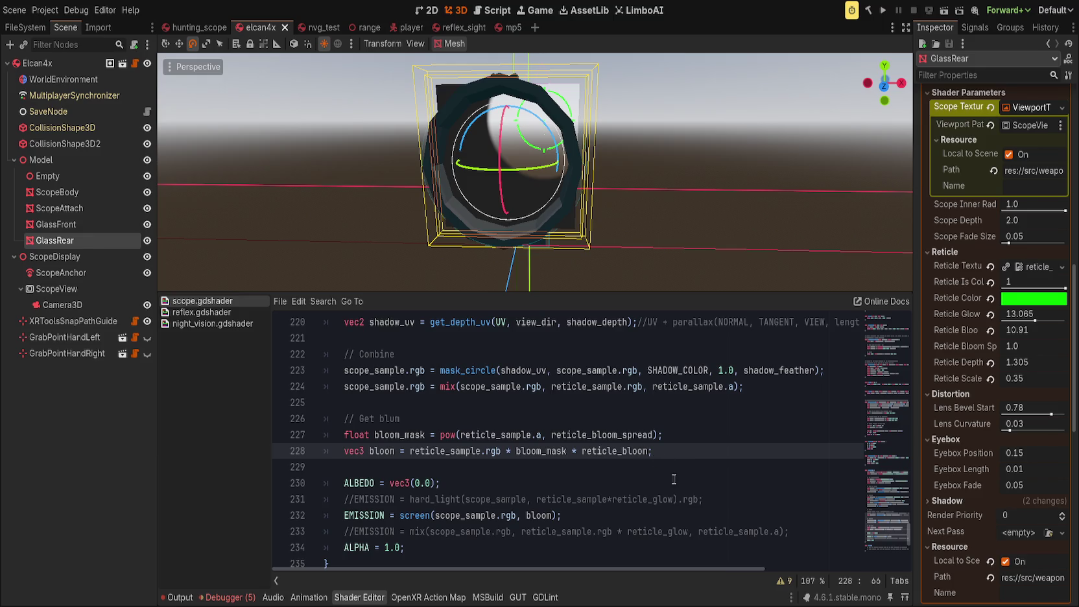
double_click(461, 516)
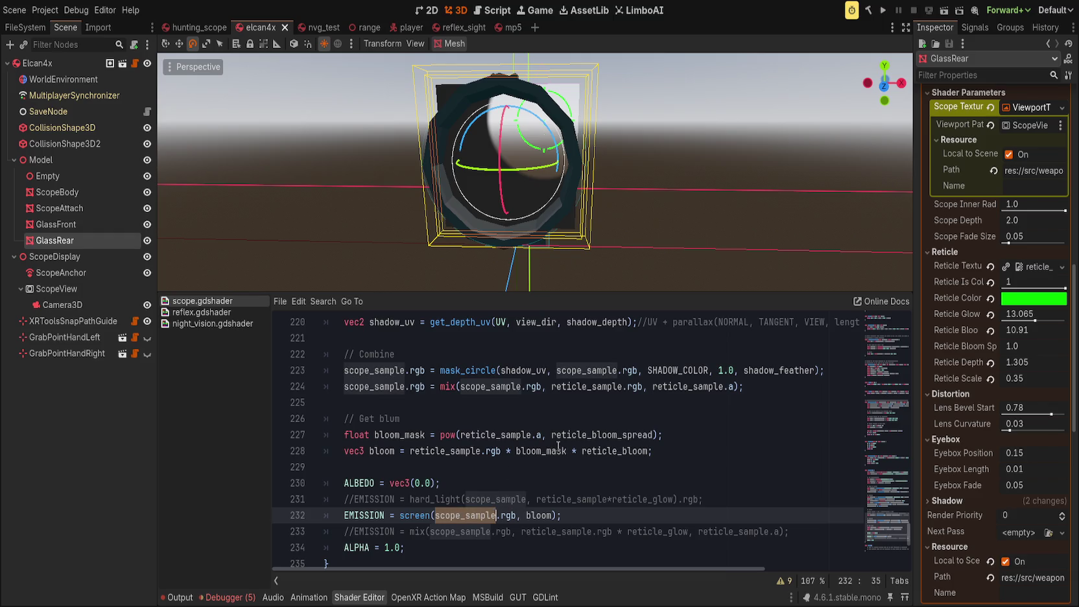
double_click(493, 386)
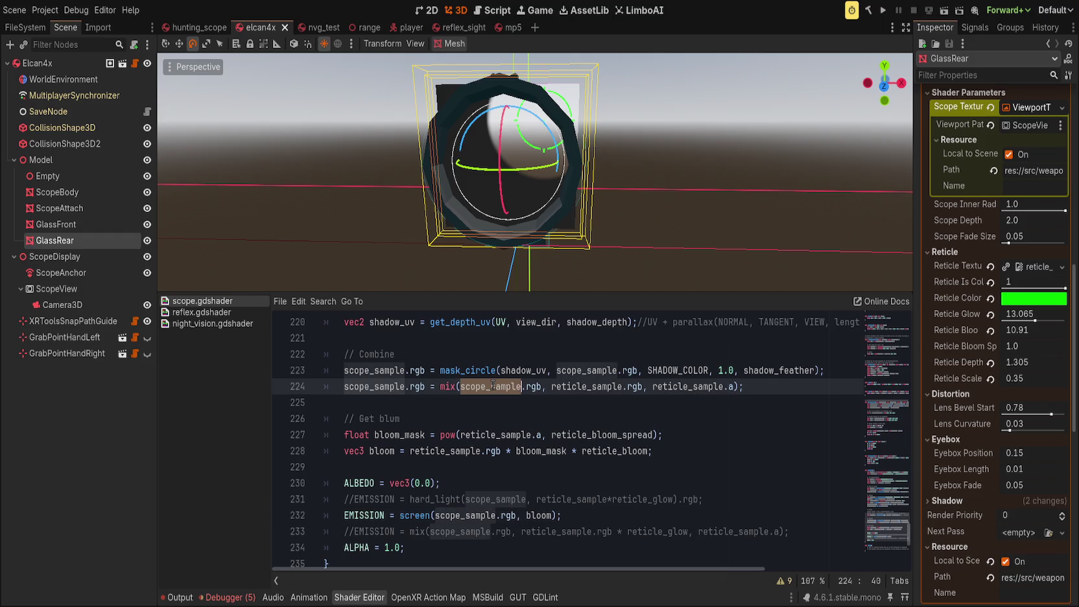
key("Down")
left_click(778, 386)
left_click(378, 387)
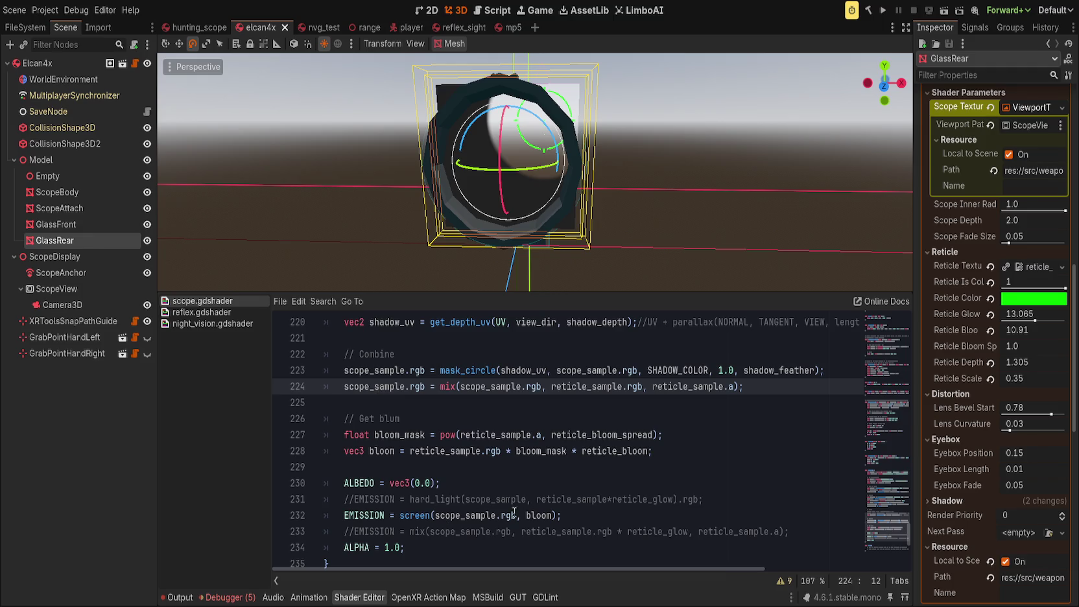
Step: Append *reticle_glow after bloom in the EMISSION screen() call and save
double_click(544, 517)
key("Right")
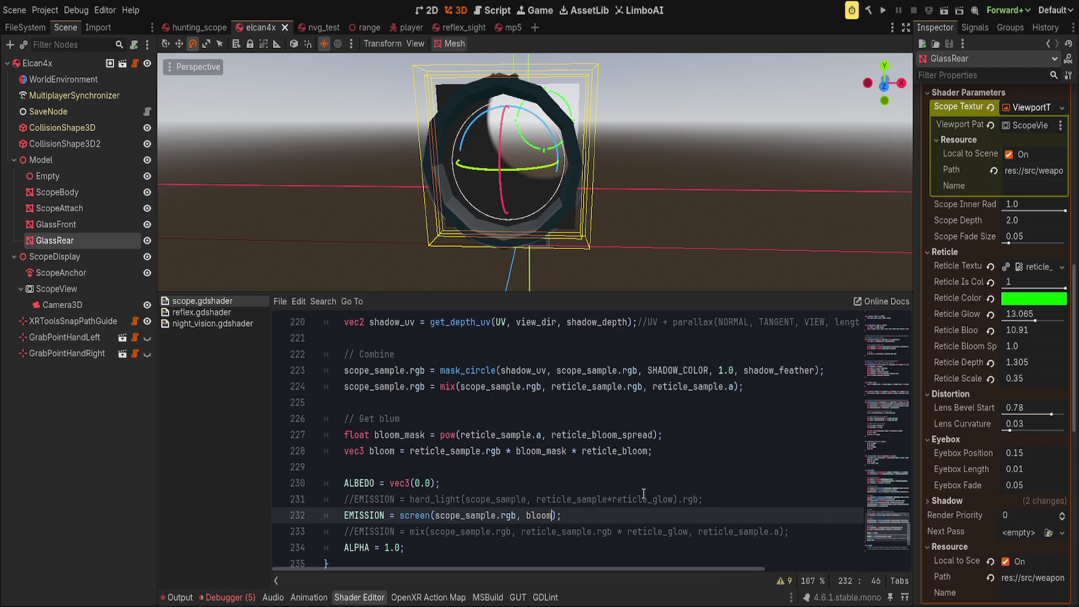
type("*reticle_glow")
key("End")
key("ctrl+s")
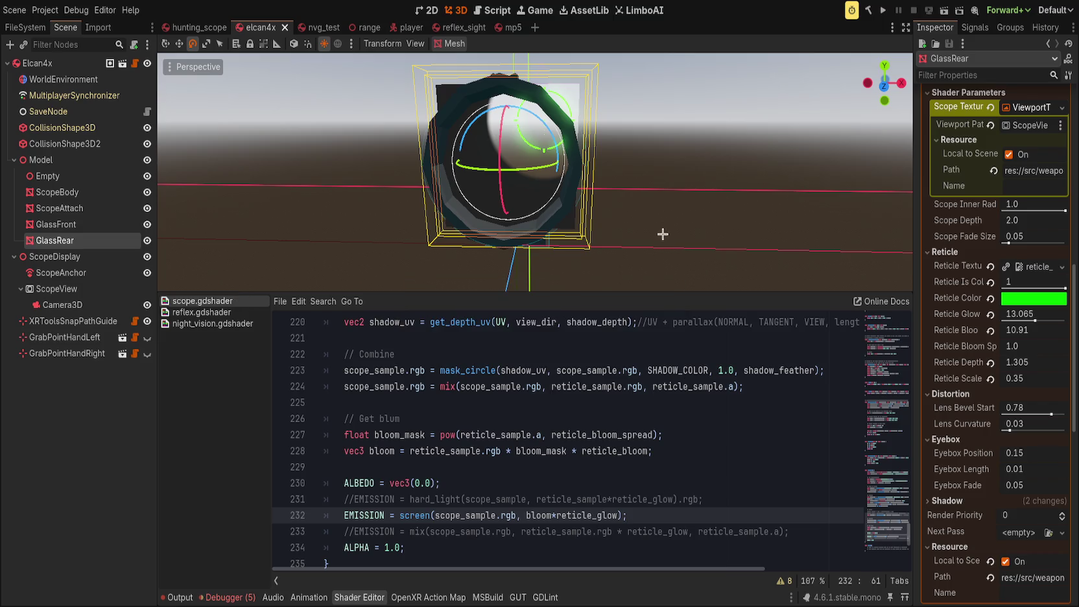
Step: Zoom and orbit around the scope lens, then switch off the WorldEnvironment's Glow
scroll(682, 218, "up", 5)
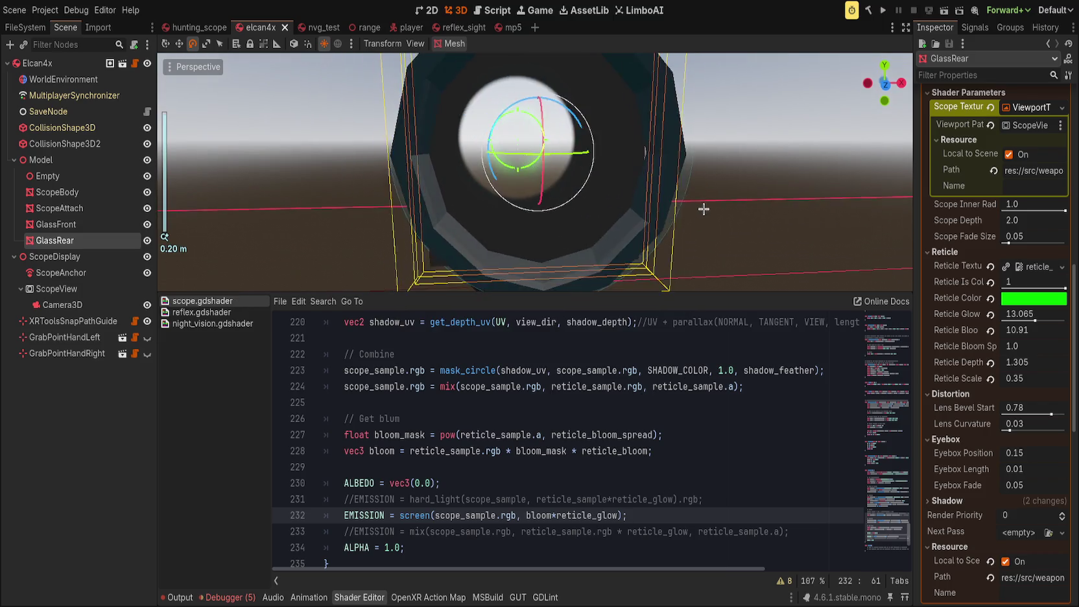
left_click_drag(701, 212, 678, 233)
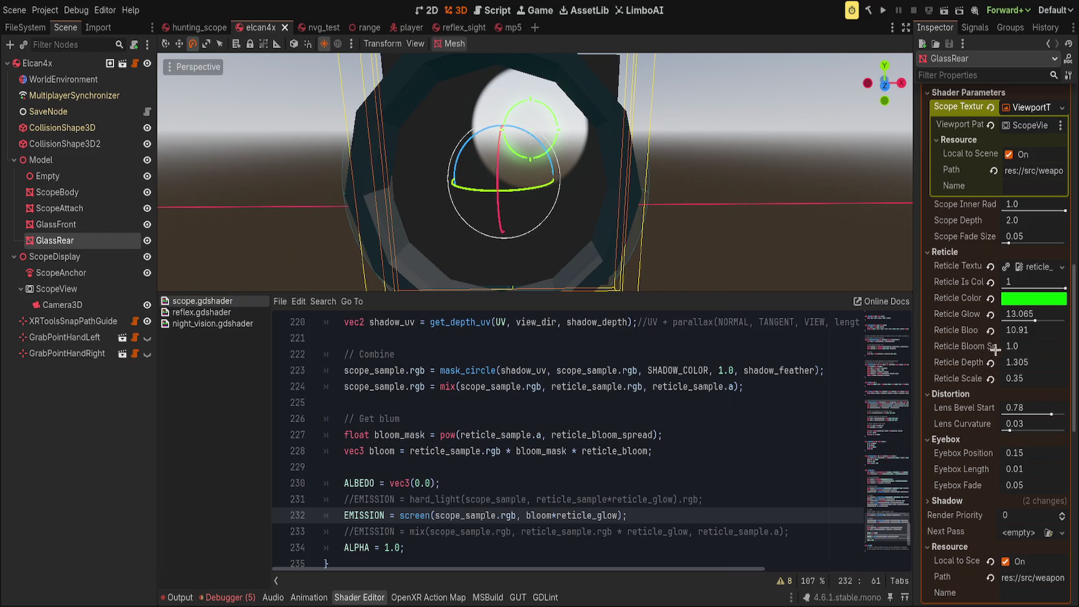
left_click(130, 79)
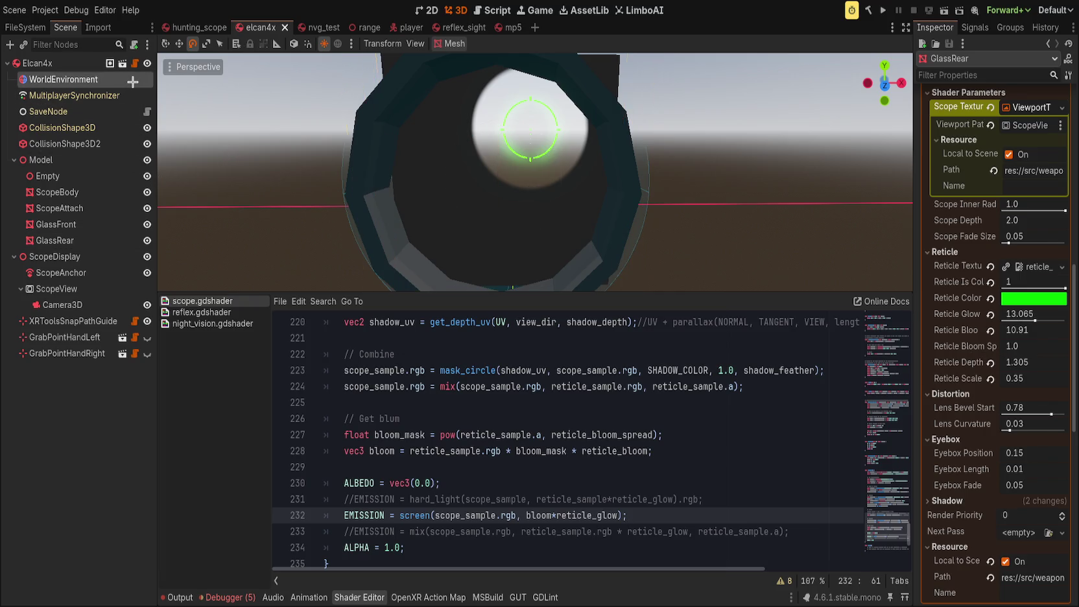
left_click(1057, 248)
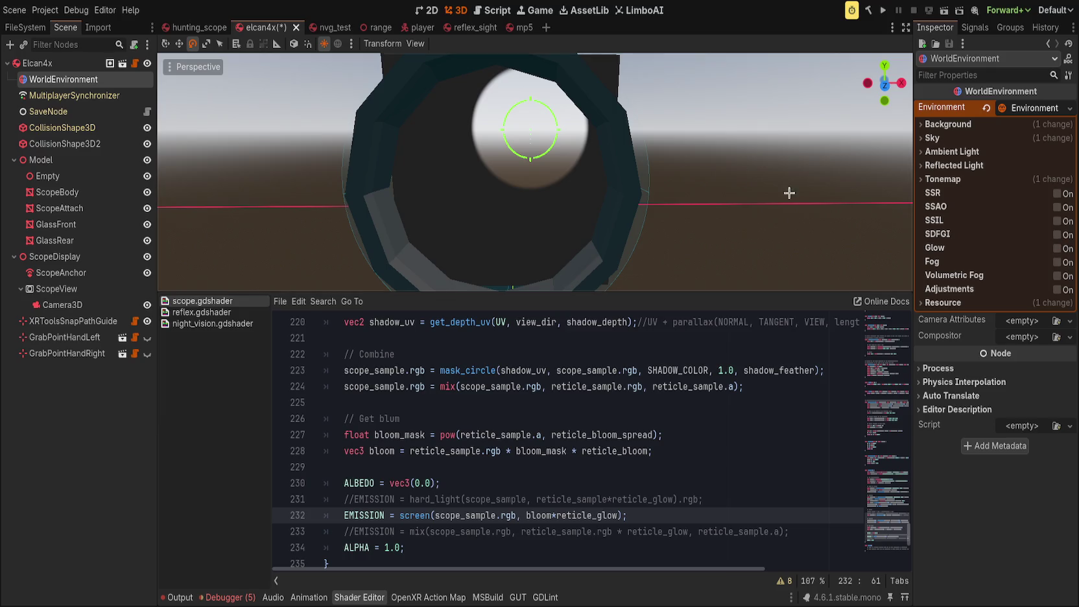
scroll(669, 148, "down", 2)
scroll(669, 148, "down", 3)
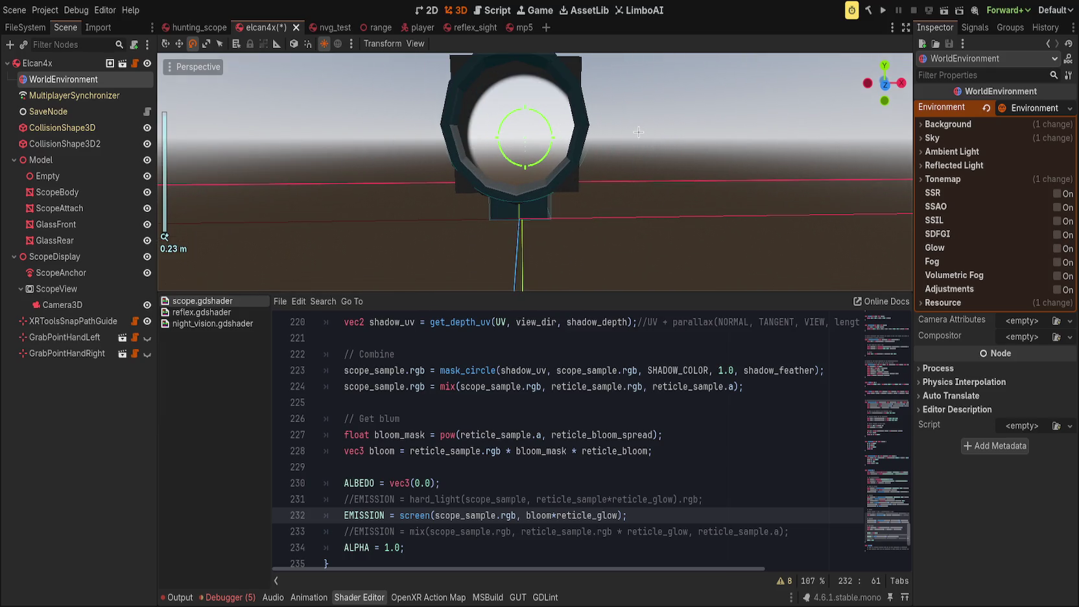
Step: On GlassRear, push Reticle Glow to 24.0, lower Bloom Spread and Bloom, then reset all three to 1.0
left_click(94, 244)
mouse_move(1026, 320)
left_mouse_down()
mouse_move(1065, 321)
mouse_move(1021, 346)
mouse_move(1073, 347)
mouse_move(960, 348)
left_mouse_up()
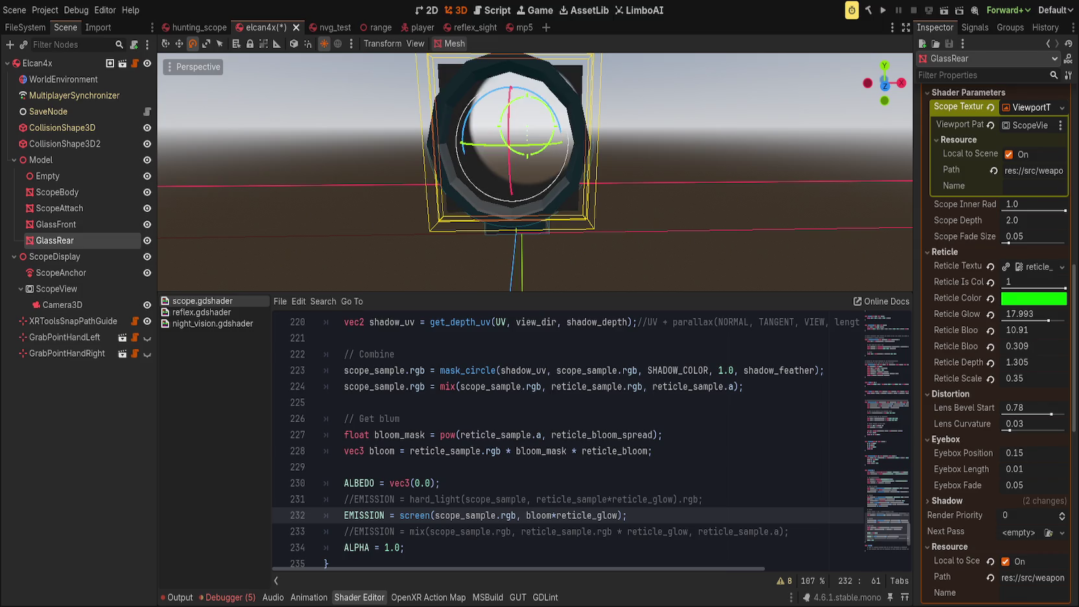
left_click_drag(960, 348, 960, 348)
left_click(991, 347)
mouse_move(998, 332)
left_mouse_down()
mouse_move(980, 332)
mouse_move(997, 332)
left_mouse_up()
left_click(990, 331)
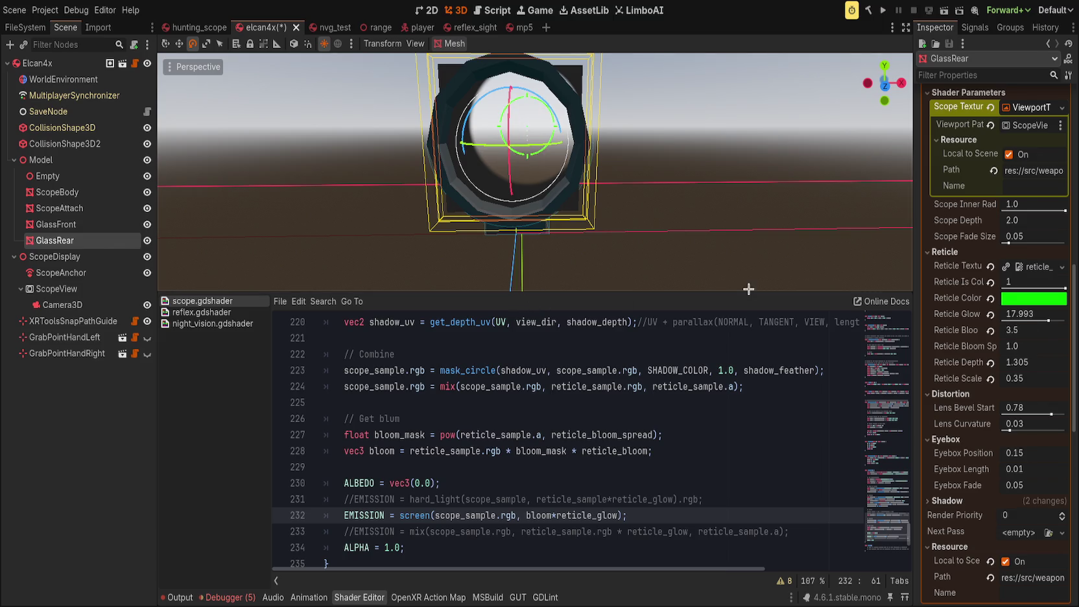
left_click(990, 314)
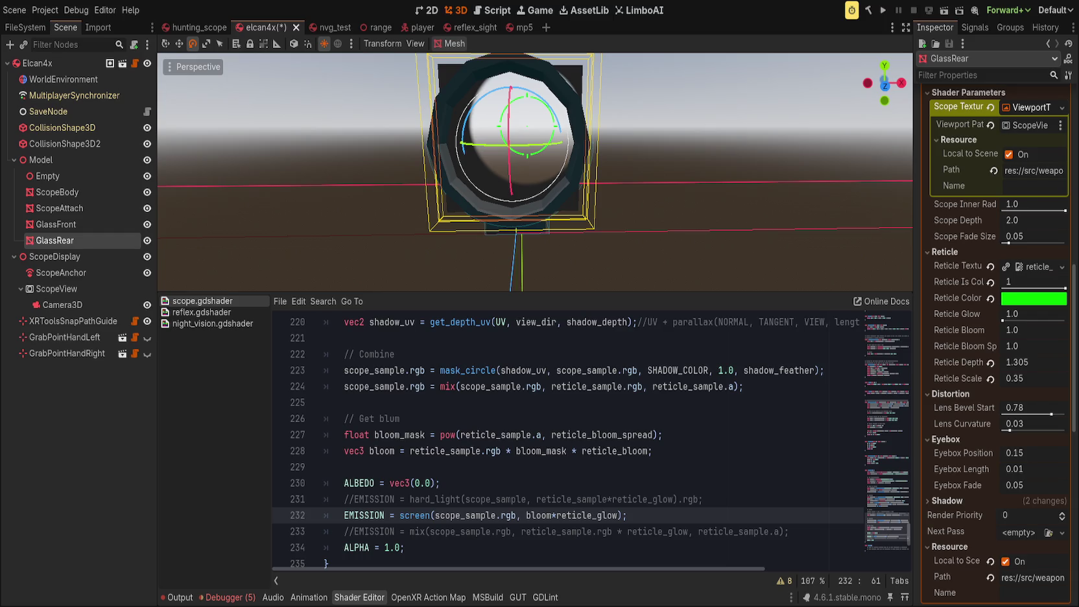
Step: Enter 1.5 as GlassRear's Reticle Glow value
left_click(1017, 314)
type("1.5")
key("Return")
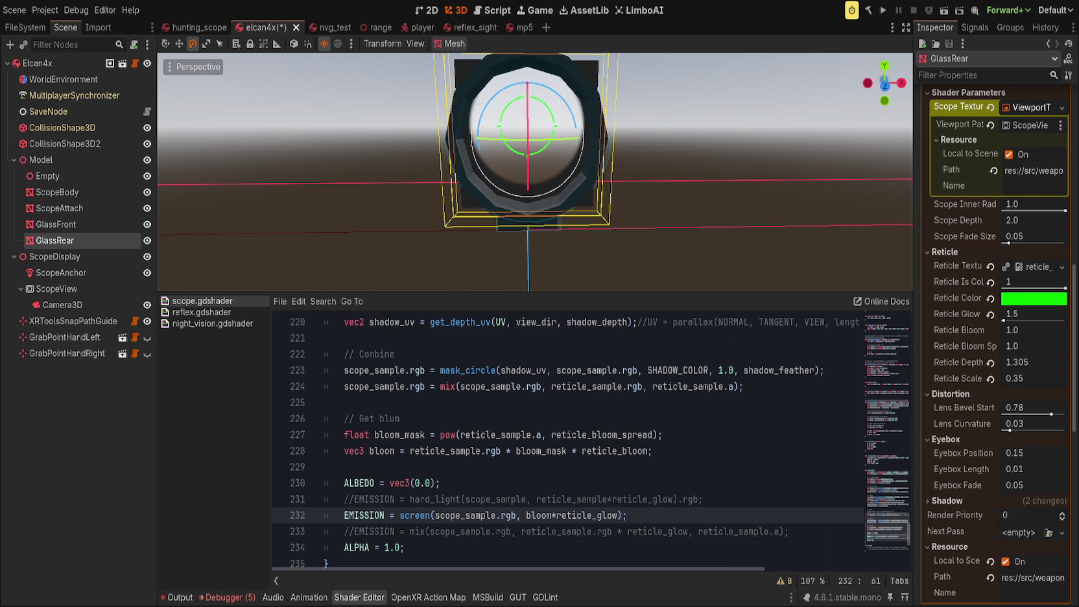
left_click(618, 401)
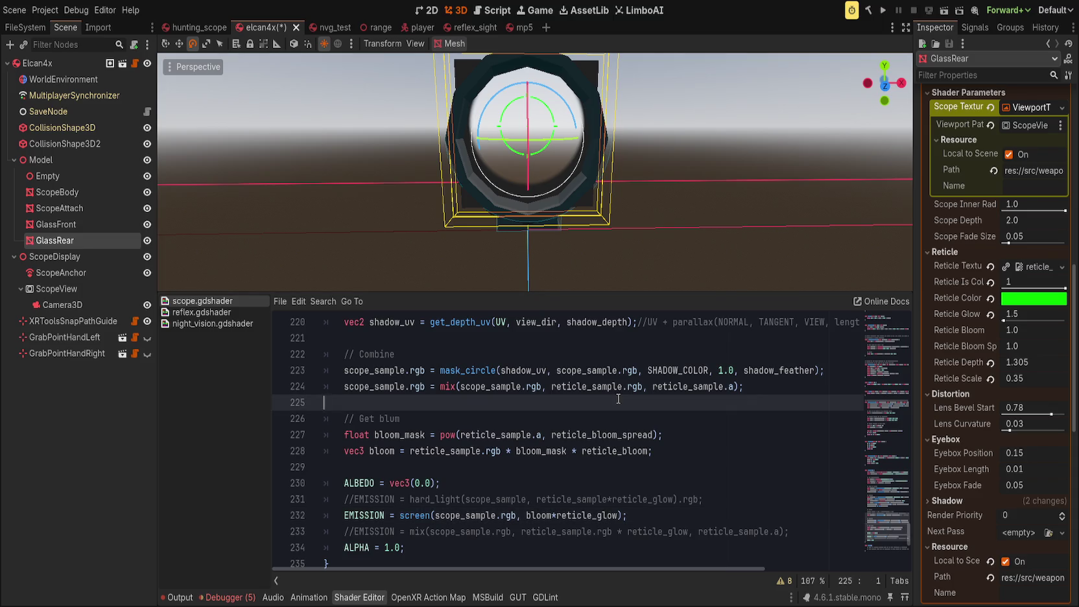
Step: Insert float core_mask = step(0.5, reticle_sample.a); above the bloom section
key("Down")
key("Return")
key("Up")
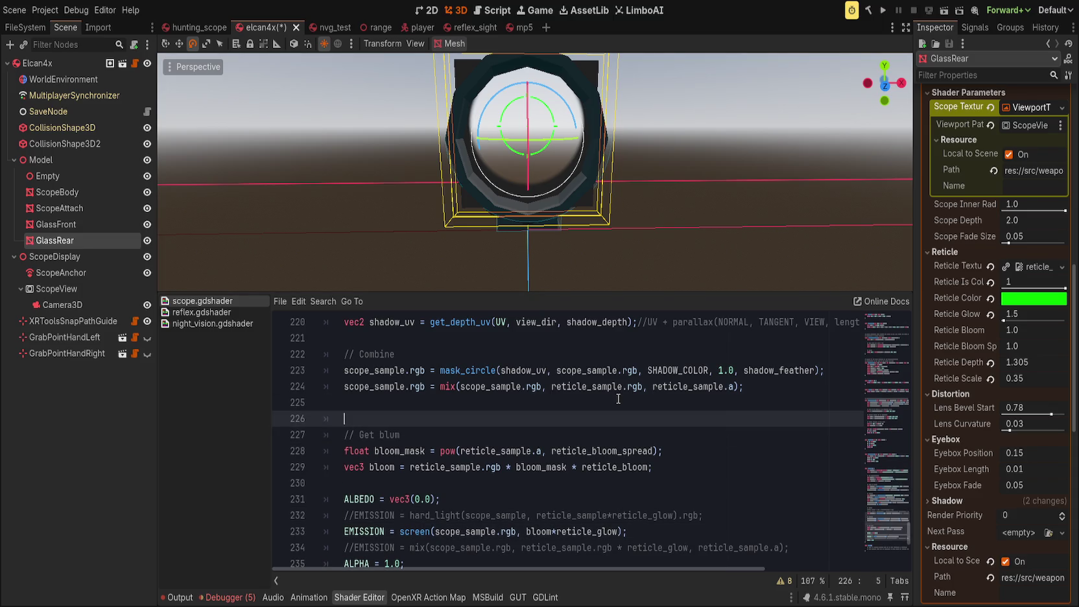
key("Return")
key("Up")
type("fl")
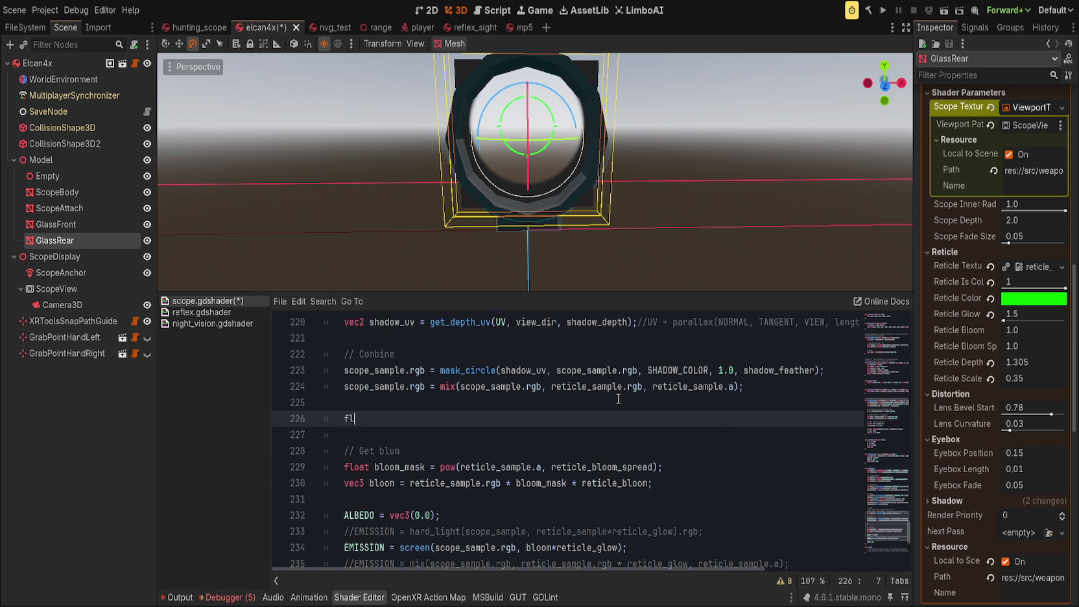
type("oat core_mask = ")
type("st")
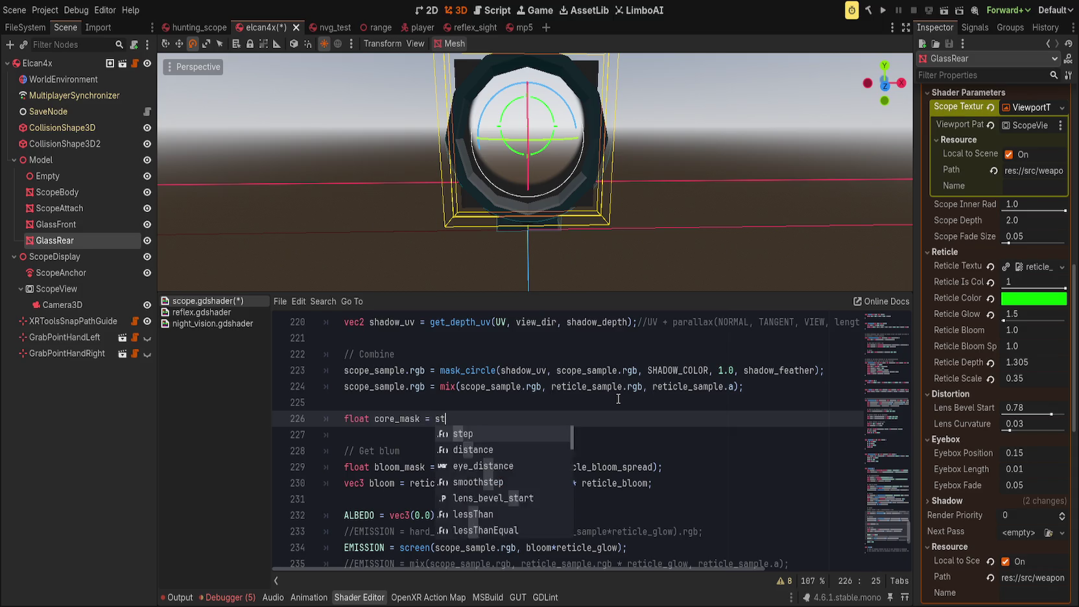
type("ep(0.5, reticle")
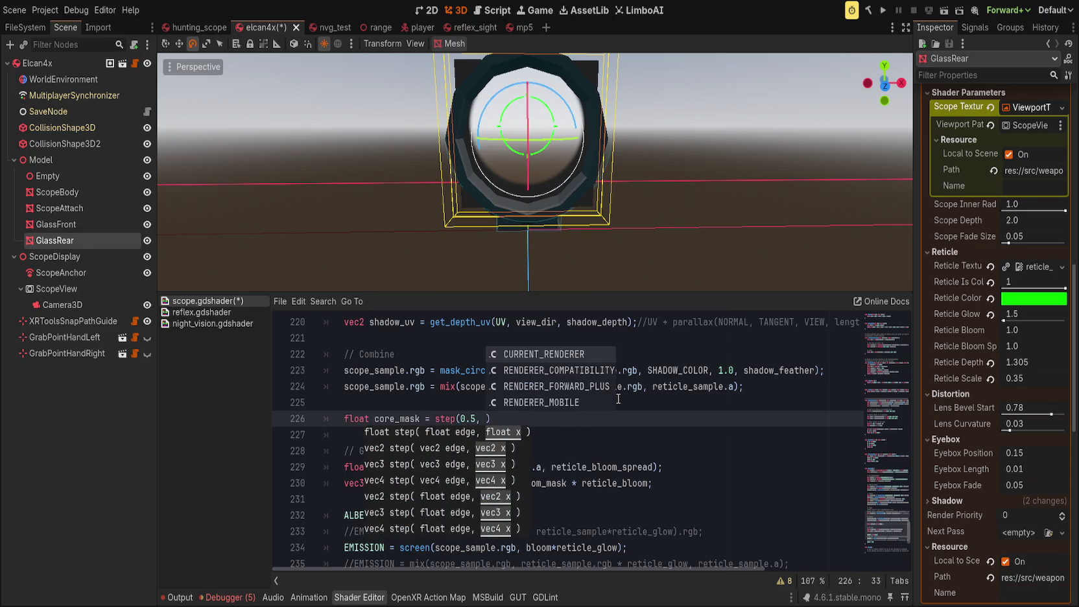
type("_")
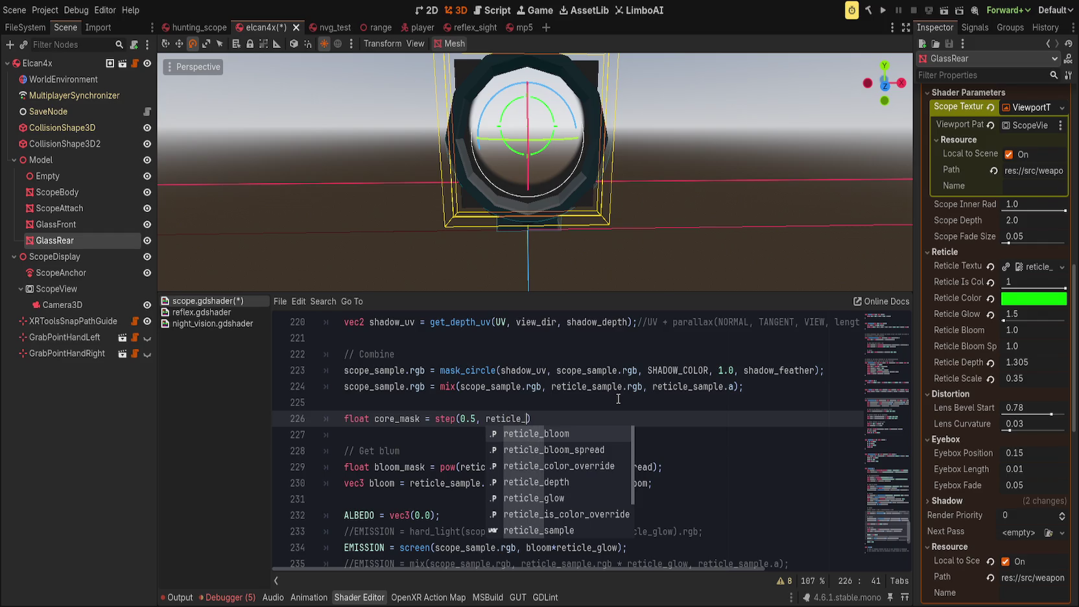
type("sample.a);")
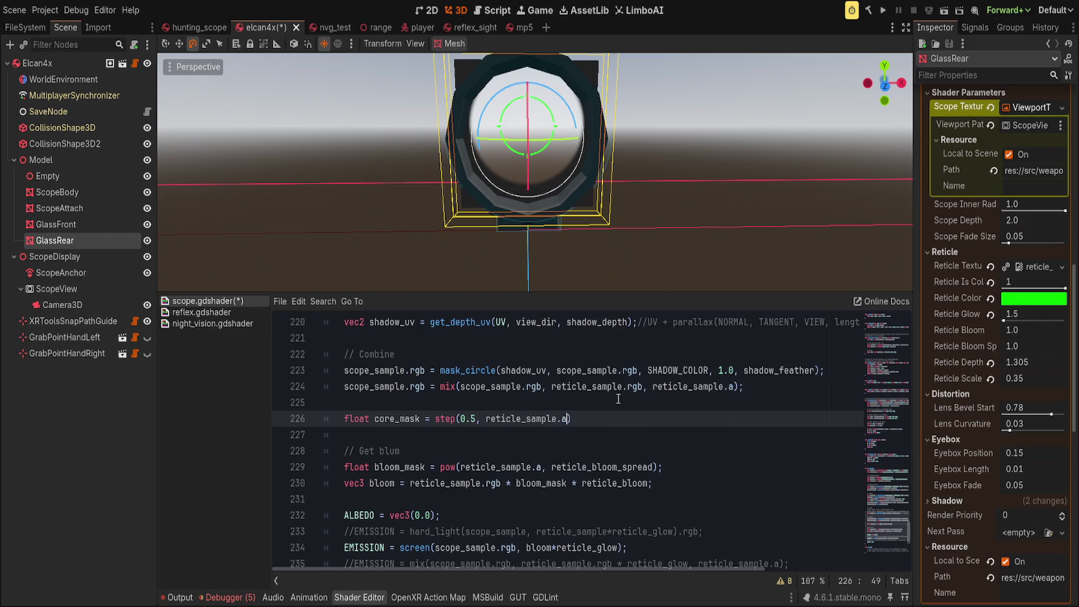
key("Return")
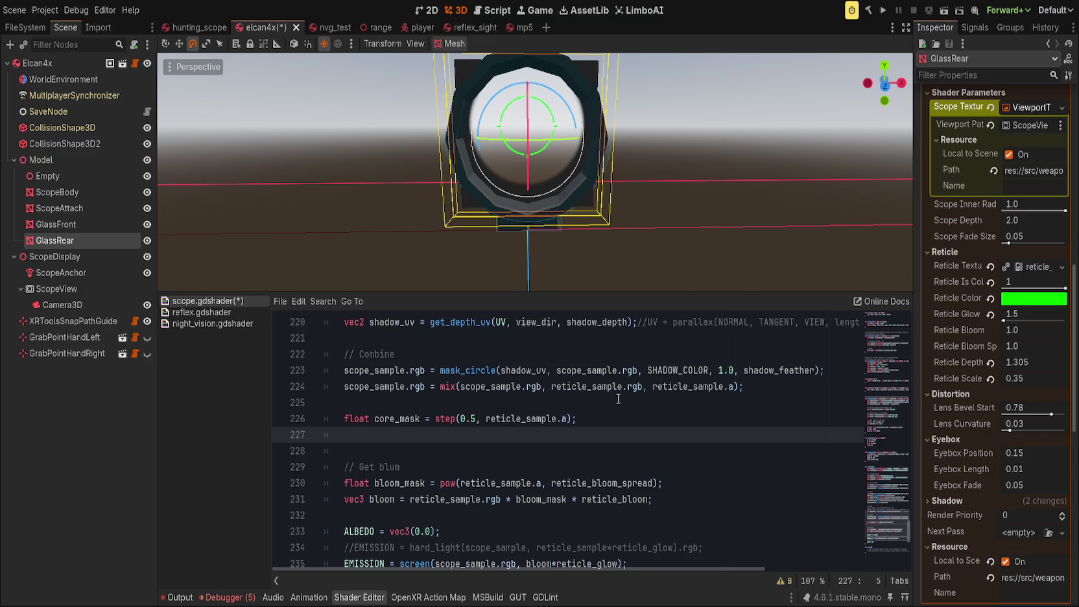
Step: Add vec3 core = reticle_sample.rgb * core_mask; and set EMISSION to core, commenting out screen()
type("vec3 core_rgb")
key("BackSpace")
key("BackSpace")
key("BackSpace")
type("= reticle_")
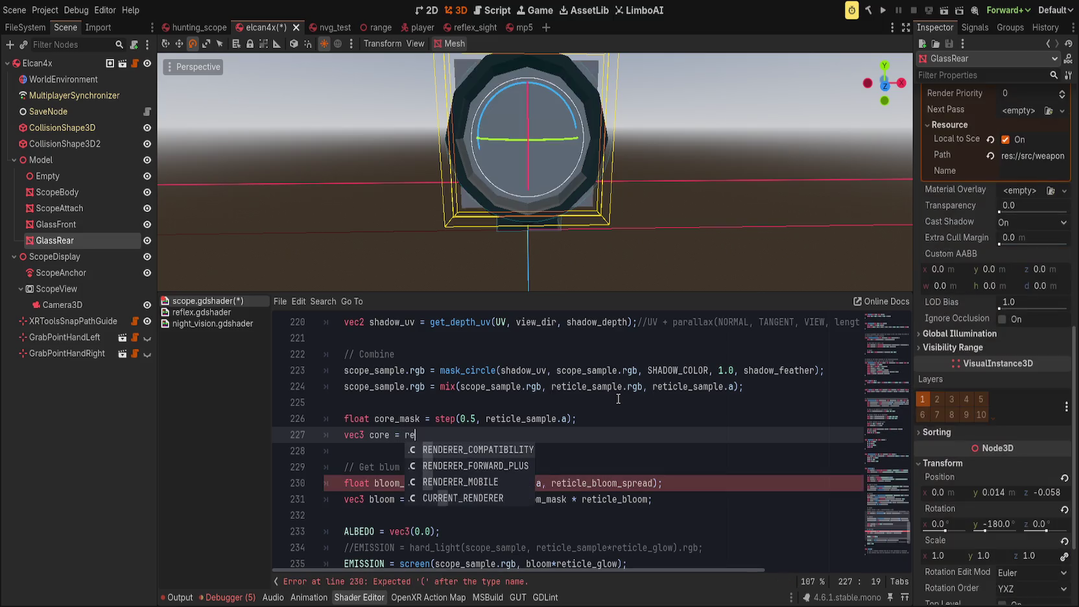
type("sam")
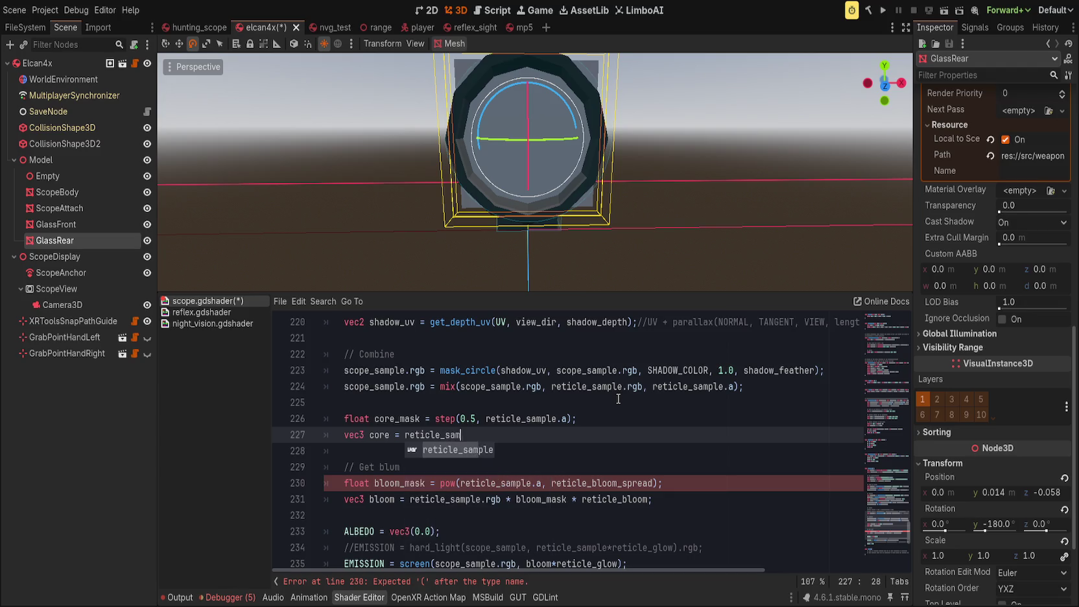
key("Return")
type(".rgb * core_mask;")
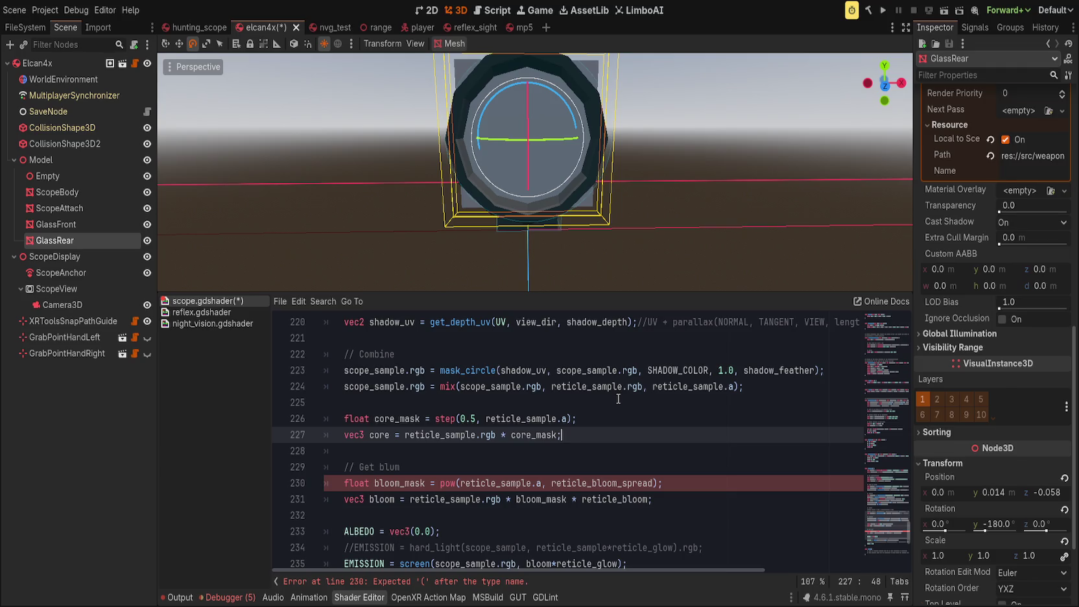
scroll(459, 389, "down", 1)
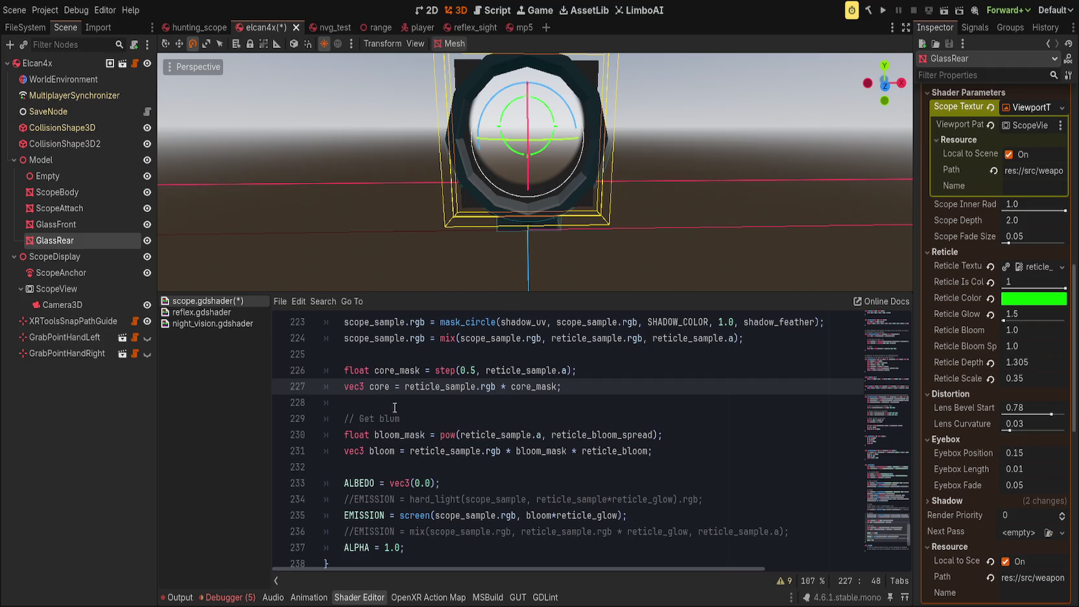
scroll(394, 407, "down", 1)
left_click(400, 467)
type("core;//")
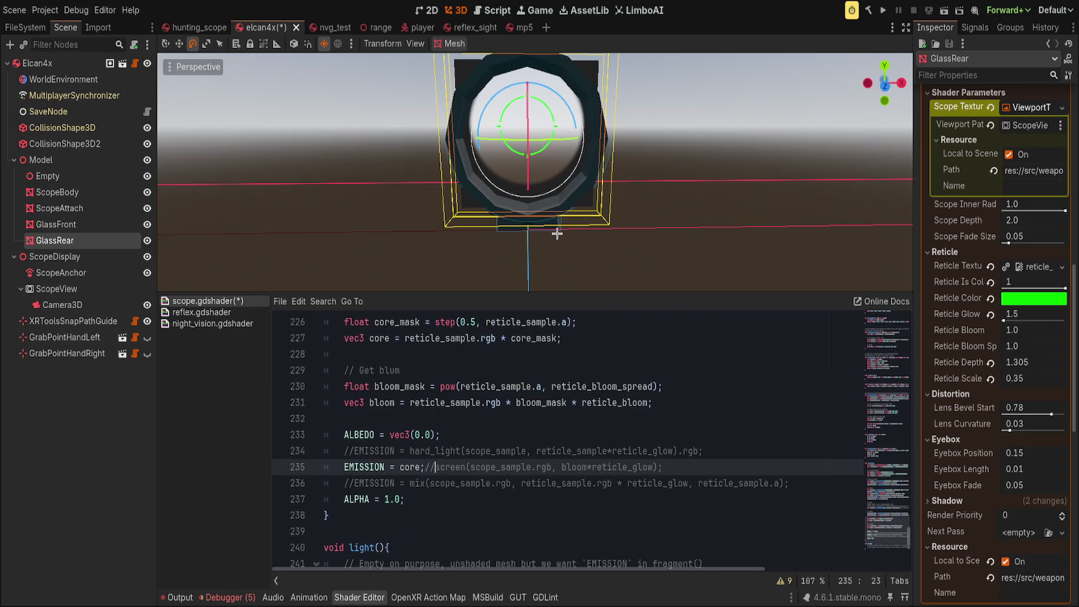
Step: Replace core with bloom in the EMISSION line, keeping screen() commented out, and save the shader
mouse_move(629, 226)
left_mouse_down()
mouse_move(641, 225)
mouse_move(628, 238)
left_mouse_up()
left_click(421, 467)
key("BackSpace")
key("ctrl+space")
type("oom")
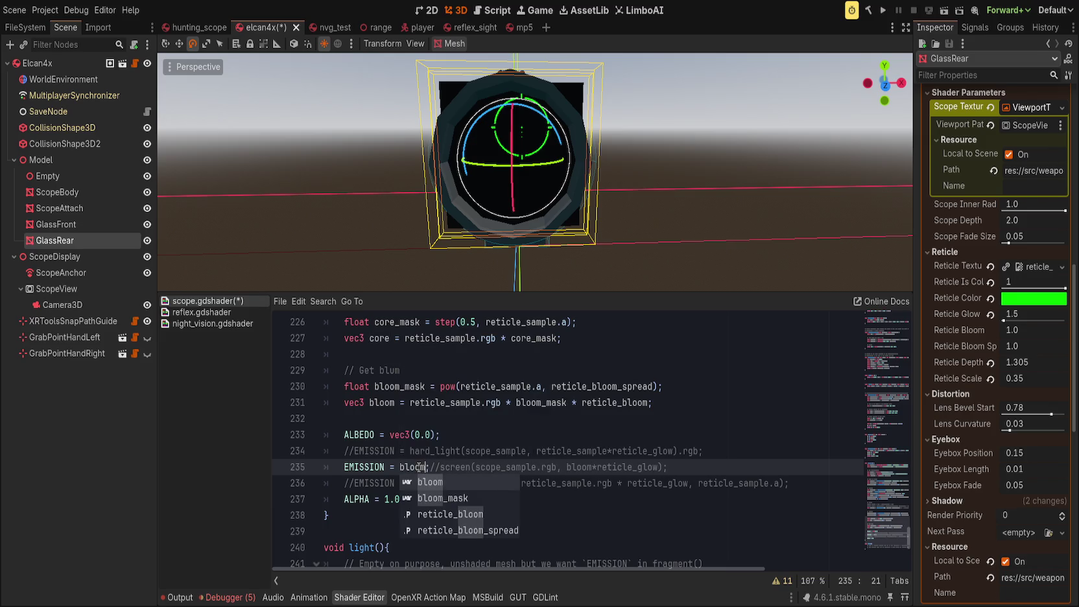
left_click(536, 451)
key("ctrl+s")
scroll(593, 443, "up", 1)
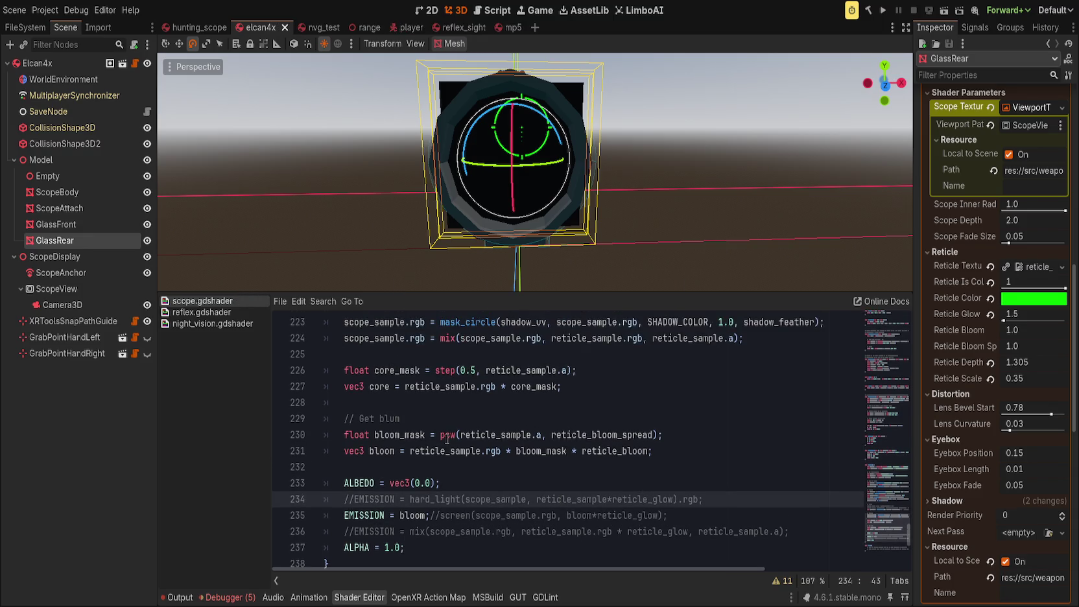
left_click(538, 434)
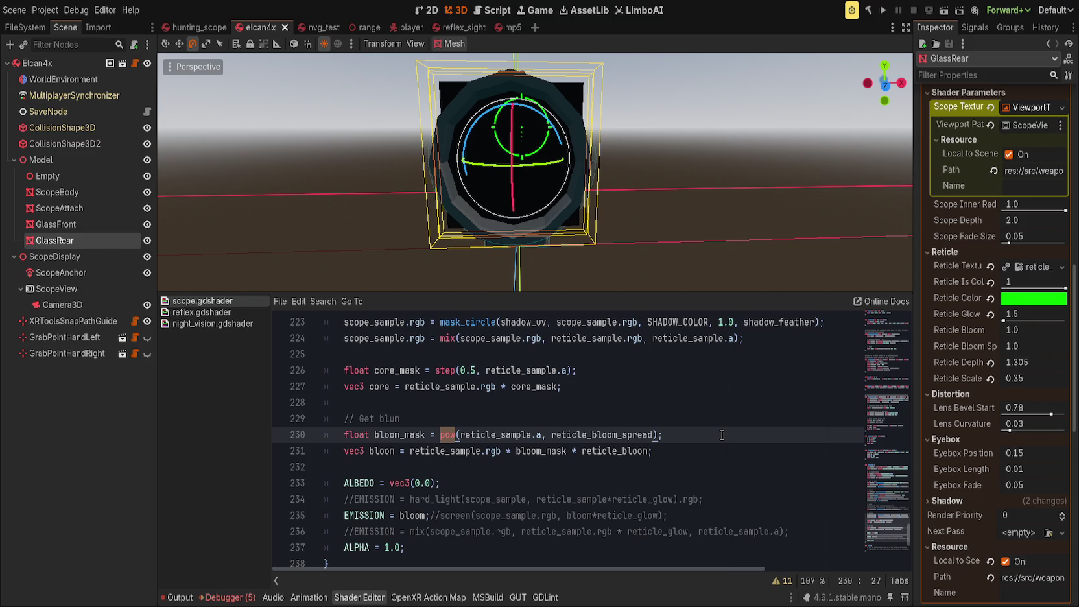
Step: Change pow to smoothstep on line 230, adding 1.0 as the second argument
type("smooth")
key("Return")
key("BackSpace")
key("BackSpace")
type("step")
key("ctrl+Right")
key("Right")
key("Right")
key("Right")
key("ctrl+space")
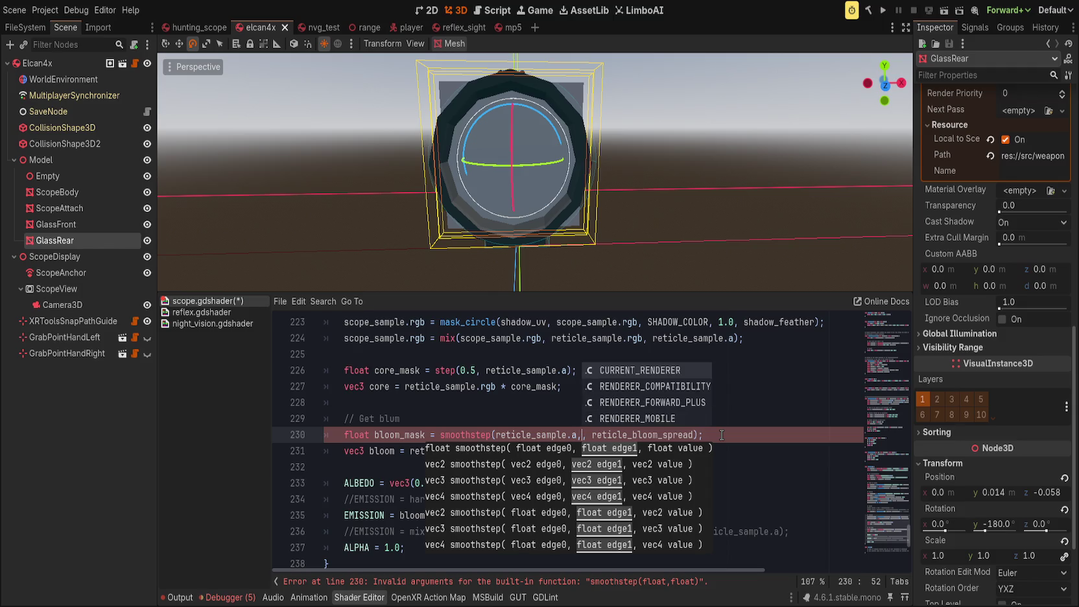
type(".")
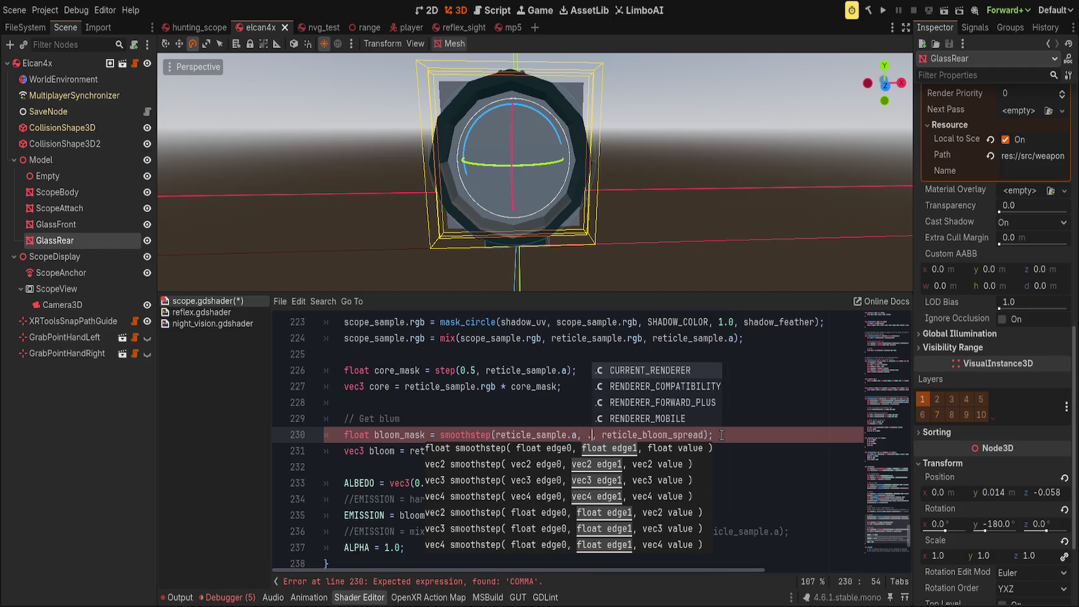
key("BackSpace")
type("1.0")
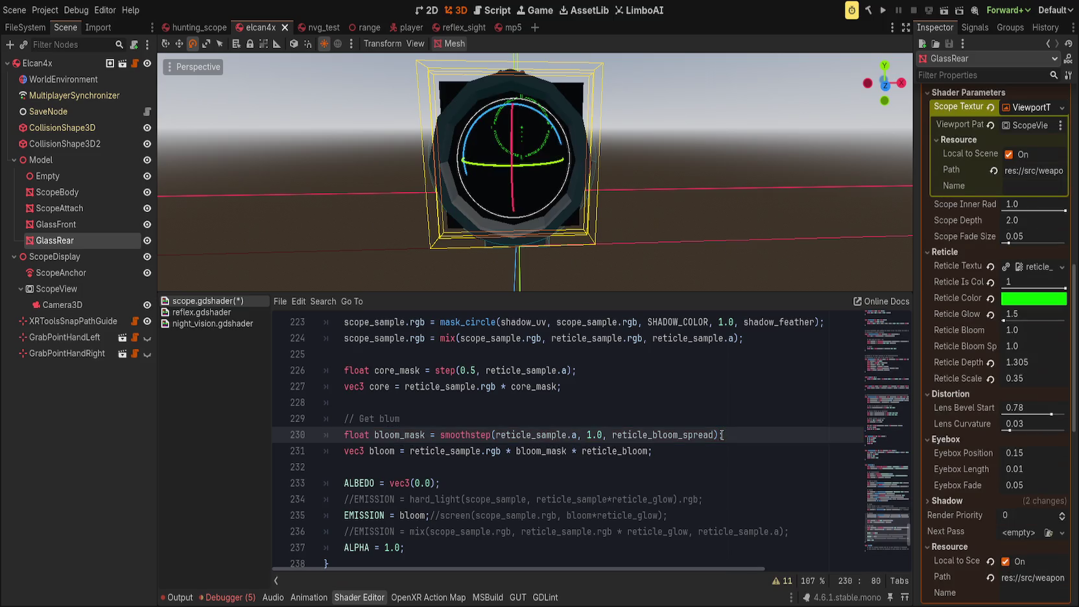
Step: Correct the second argument to 10.0, save, and raise Reticle Bloom Spread to 31.13
scroll(543, 176, "up", 5)
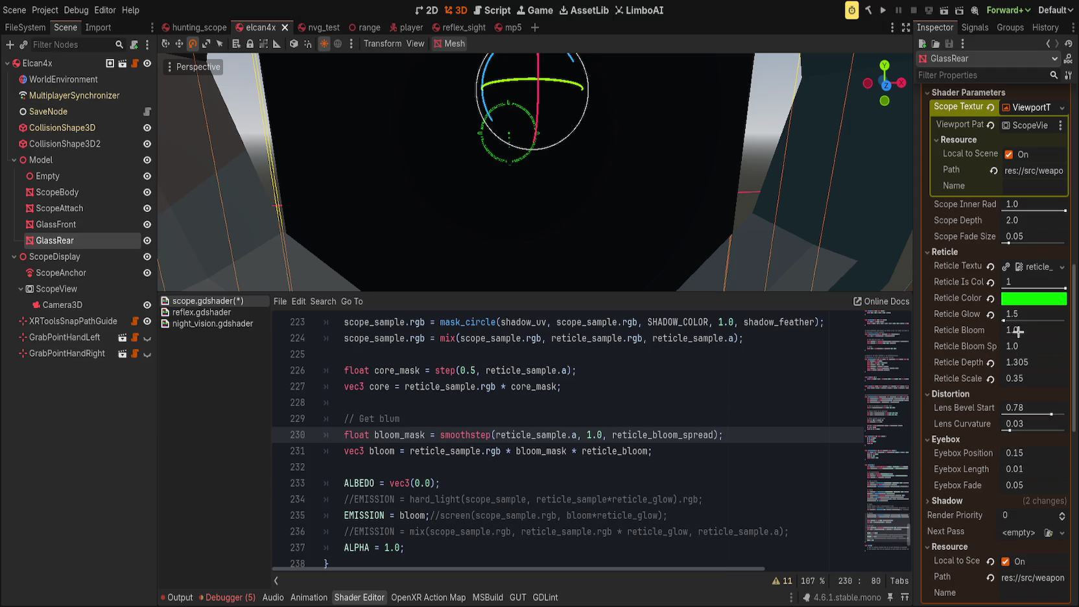
mouse_move(1015, 347)
left_mouse_down()
mouse_move(1057, 347)
mouse_move(1010, 347)
left_mouse_up()
left_click(593, 435)
type("0")
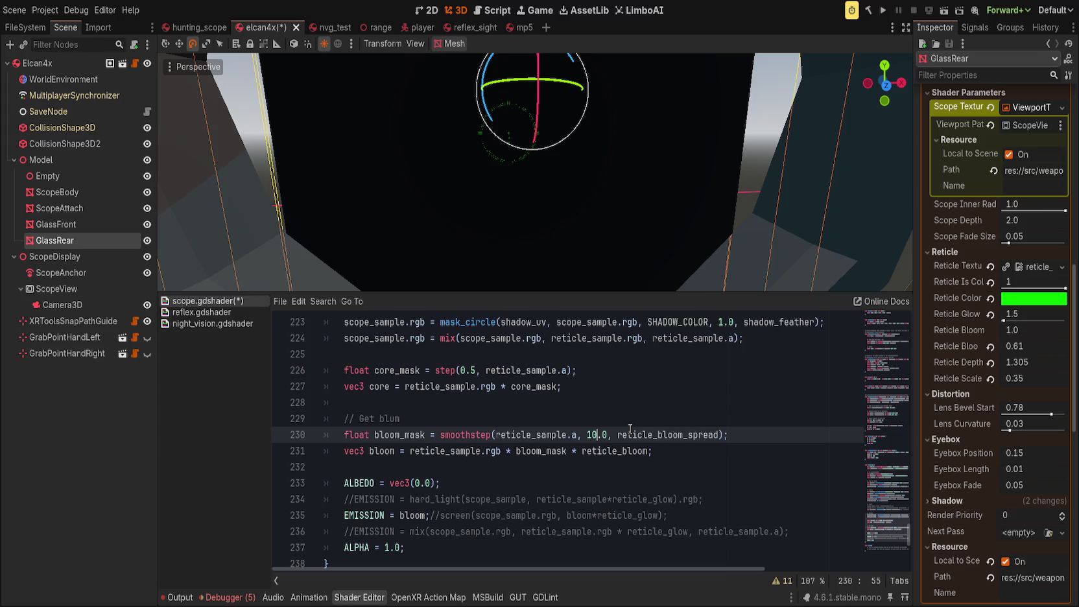
key("ctrl+s")
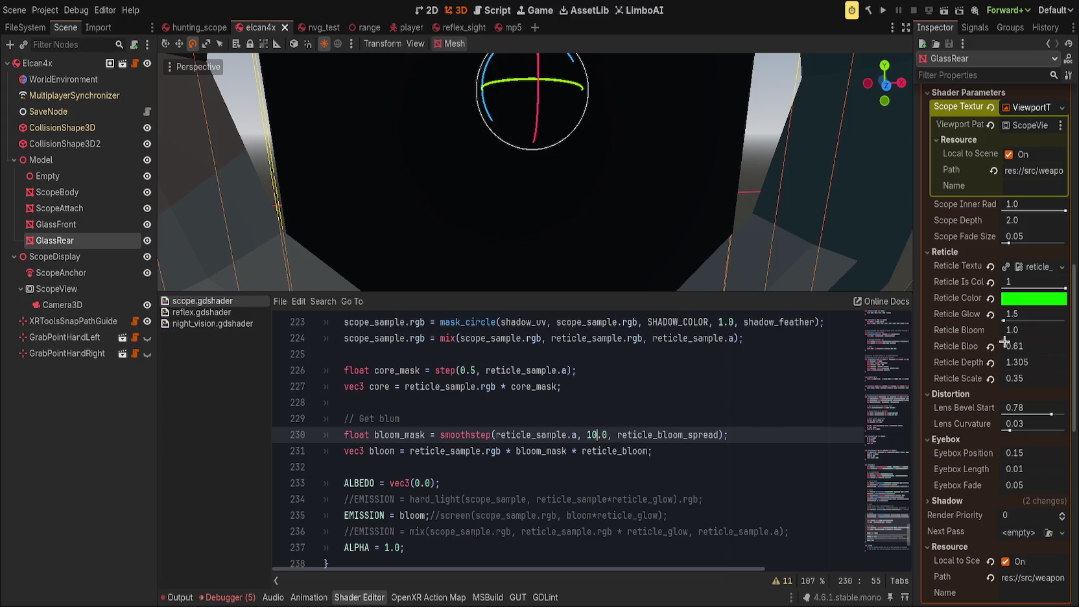
left_click_drag(1015, 346, 1059, 346)
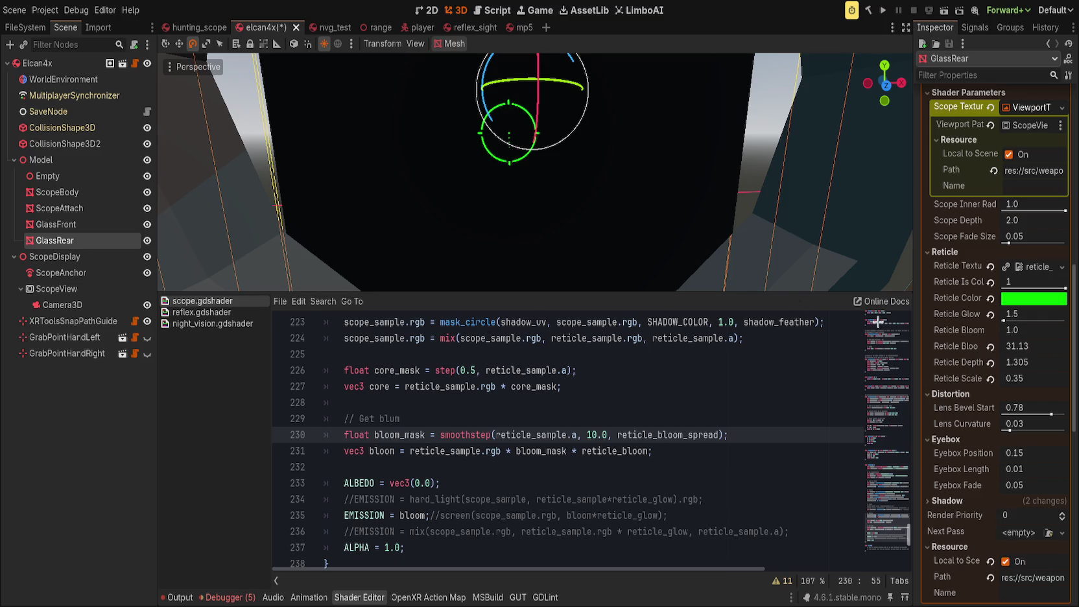
scroll(540, 186, "down", 5)
scroll(505, 152, "up", 5)
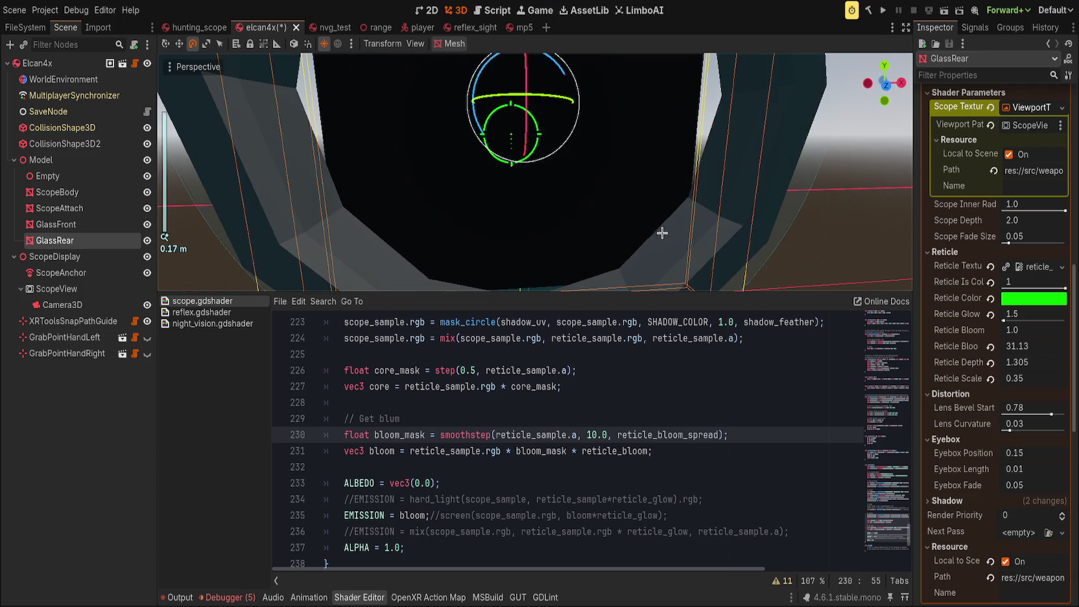
scroll(662, 233, "up", 3)
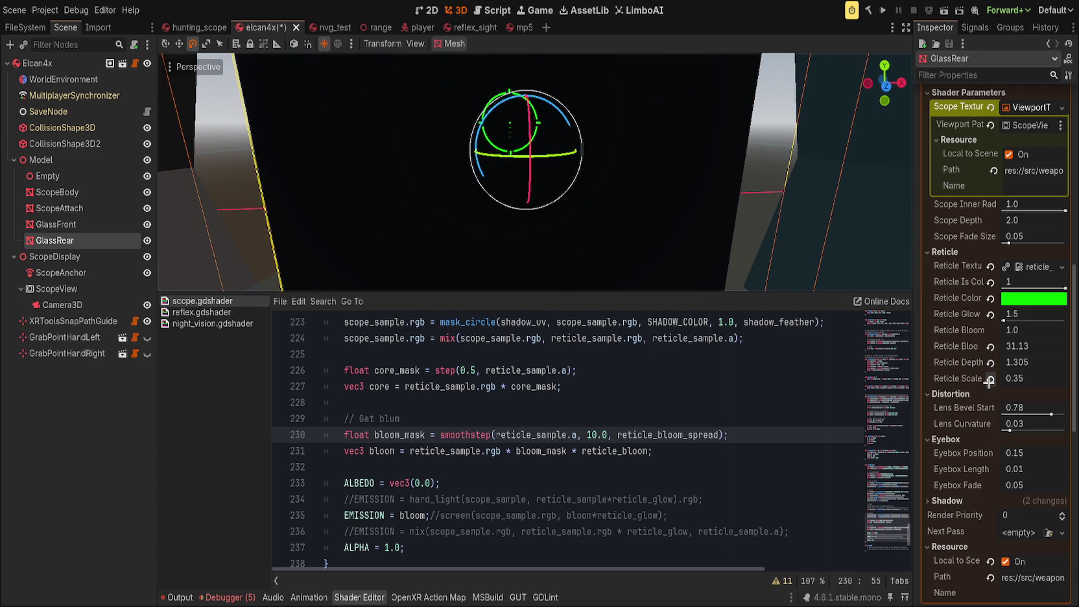
left_click_drag(916, 364, 859, 372)
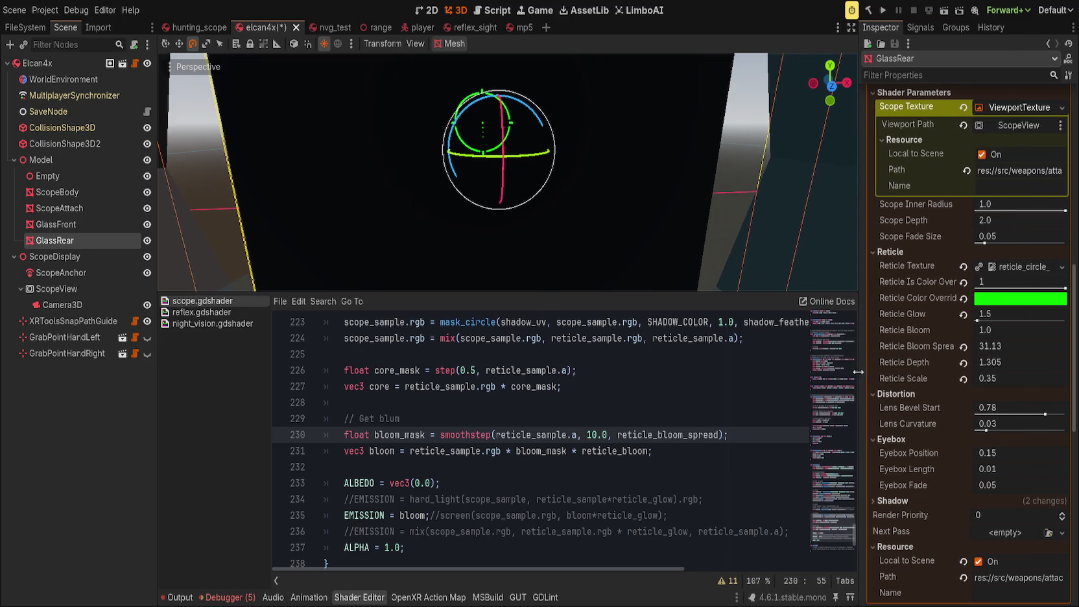
Step: Replace smoothstep with pow on the bloom_mask line, add +1.0 after reticle_sample.a, and save
left_click(462, 435)
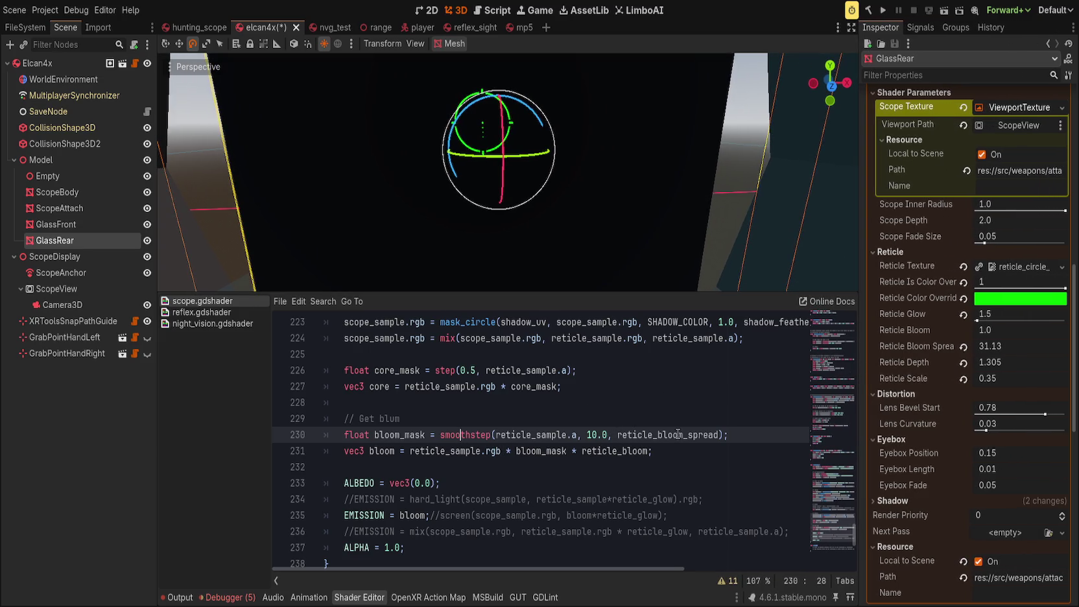
mouse_move(619, 436)
left_mouse_down()
mouse_move(588, 436)
mouse_move(621, 437)
left_mouse_up()
left_click(588, 438)
key("BackSpace")
left_click(455, 433)
double_click(455, 433)
key("BackSpace")
type("pow")
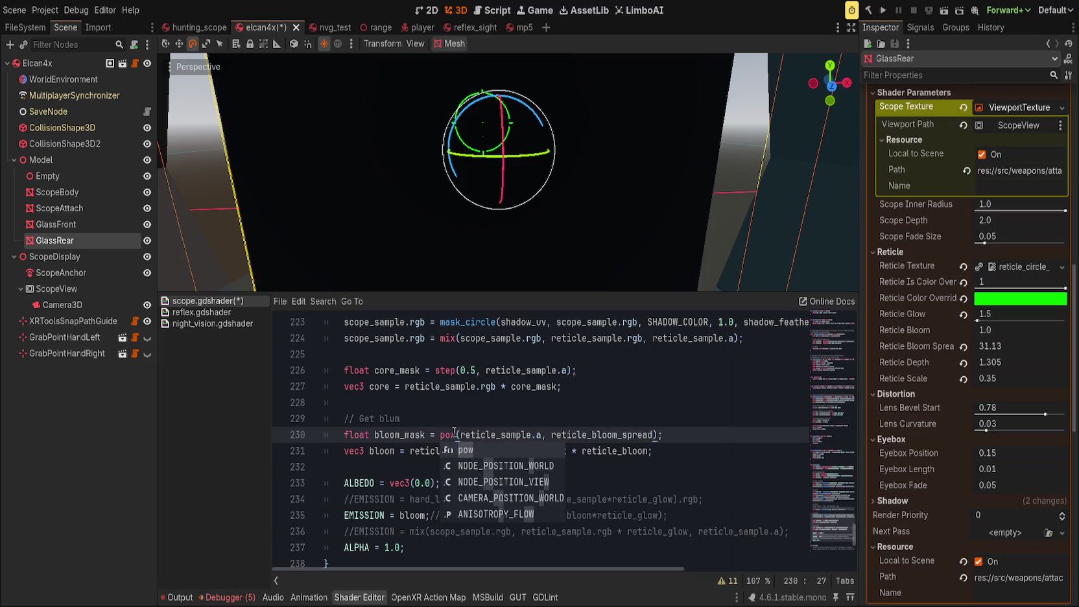
scroll(575, 219, "right", 3)
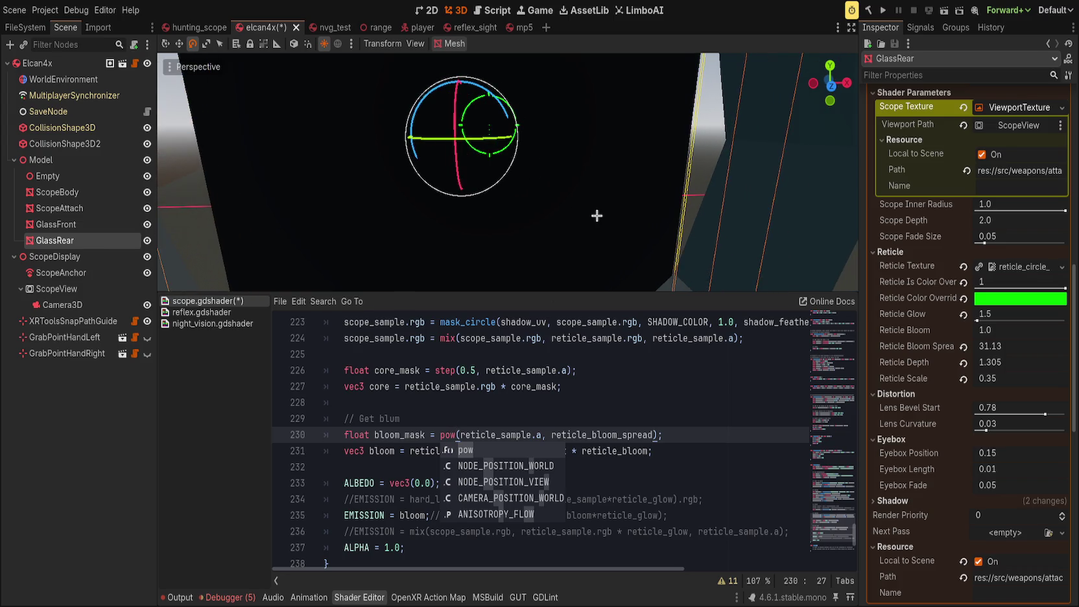
left_click(542, 439)
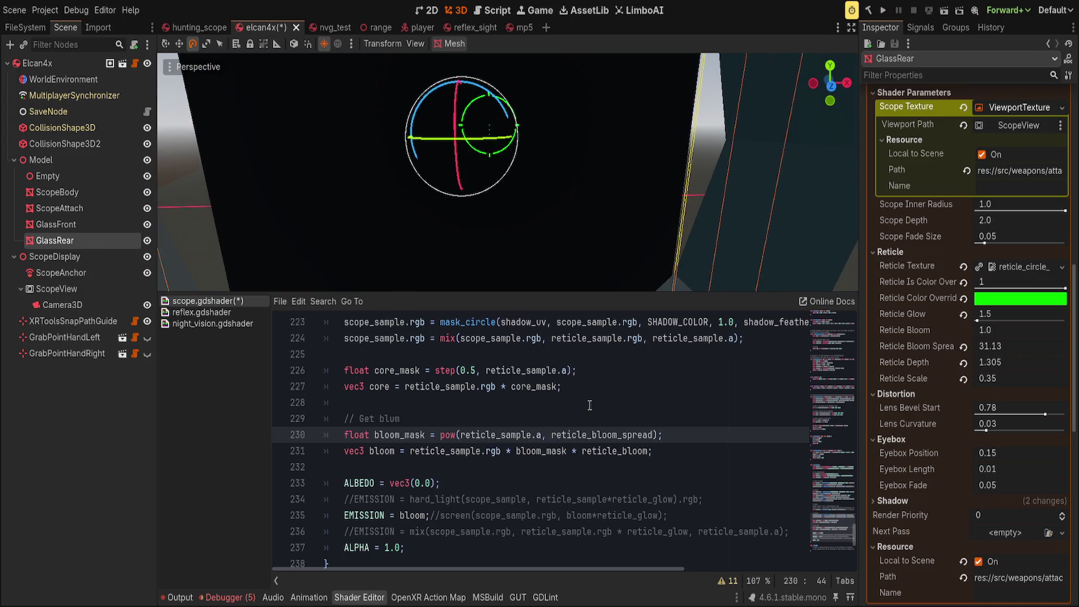
type("+1.0")
key("ctrl+s")
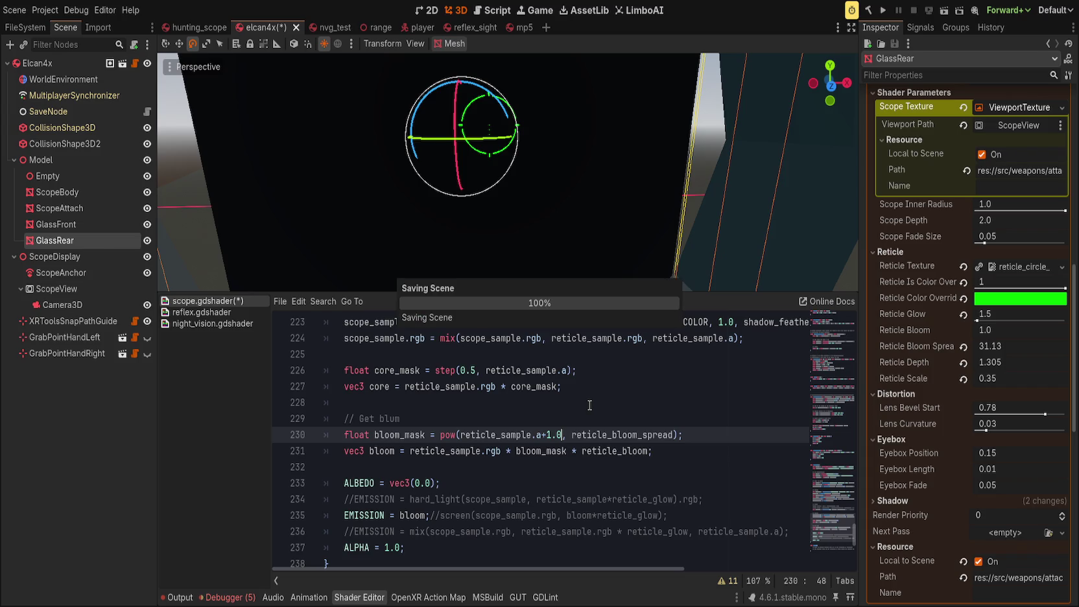
Step: Rework the pow arguments, adding a 2.0 exponent, and save to recompile the shader
key("BackSpace")
key("BackSpace")
key("BackSpace")
key("BackSpace")
key("Delete")
type("+")
key("ctrl+Left")
key("ctrl+Left")
key("ctrl+Left")
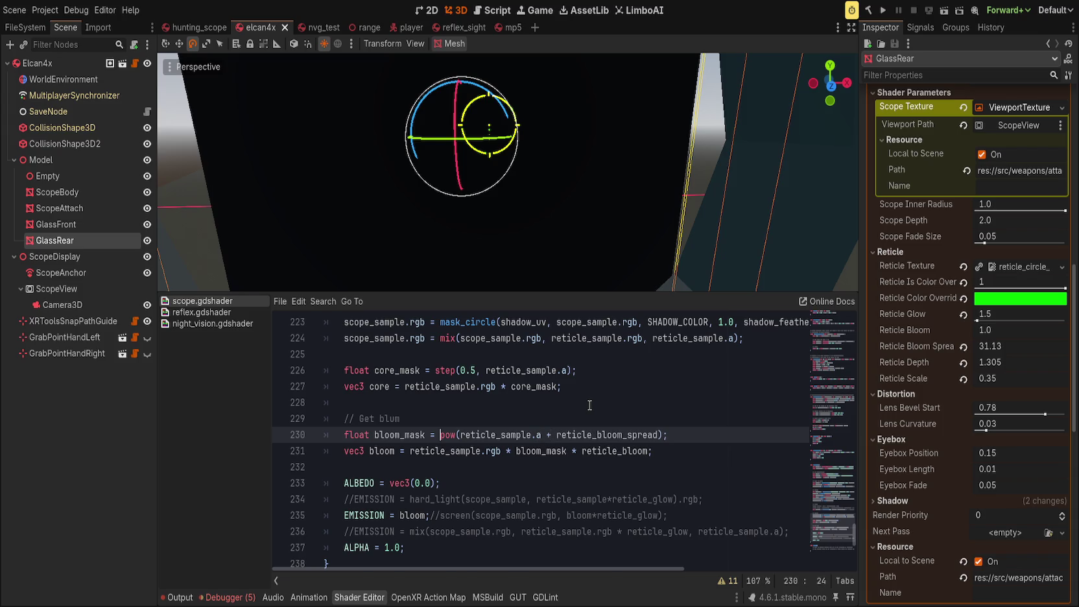
key("ctrl+Right")
key("ctrl+Right")
key("ctrl+Right")
type(", 2.0")
key("ctrl+s")
Step: Strip pow( and the exponent from line 230, save, then reset Reticle Bloom Spread to 1.0
key("BackSpace")
key("BackSpace")
key("BackSpace")
key("ctrl+Left")
key("ctrl+Left")
key("ctrl+Left")
key("ctrl+Left")
key("BackSpace")
key("BackSpace")
key("BackSpace")
key("End")
key("ctrl+s")
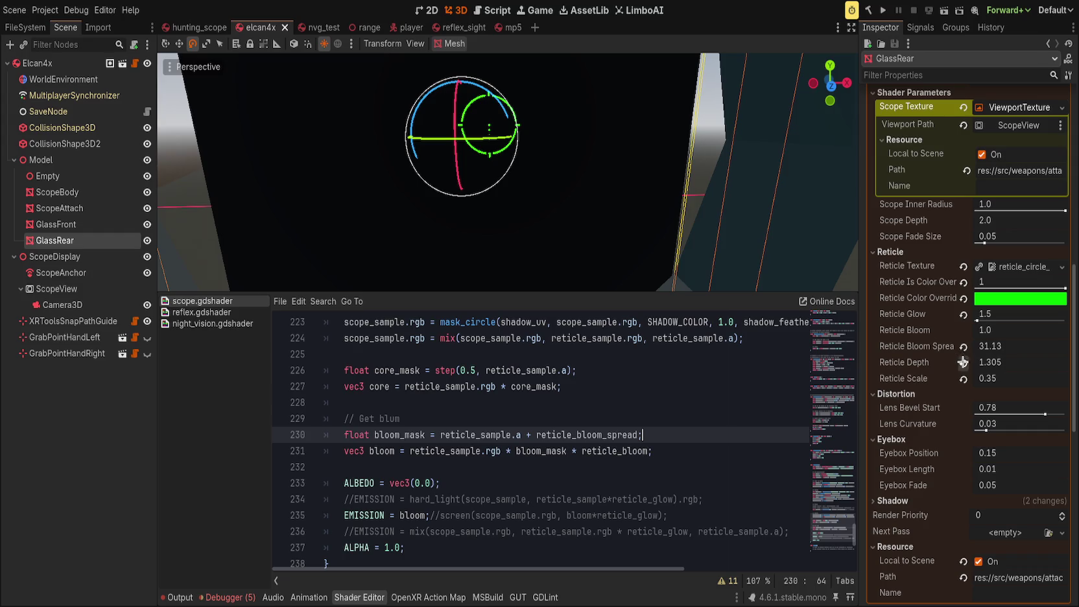
mouse_move(984, 347)
left_mouse_down()
mouse_move(1011, 346)
mouse_move(960, 347)
mouse_move(1034, 356)
left_mouse_up()
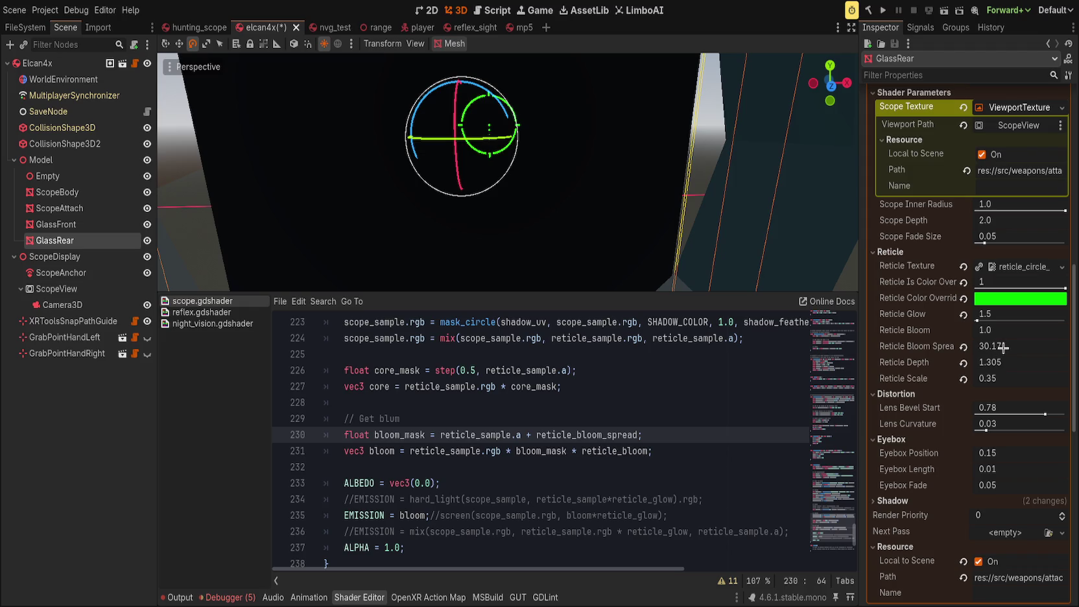
left_click(964, 347)
Step: Delete the core_mask and bloom lines so the reticle mix feeds straight into ALBEDO
scroll(539, 421, "up", 2)
left_click(477, 467)
key("ctrl+shift+k")
key("ctrl+shift+k")
key("ctrl+shift+k")
key("ctrl+shift+k")
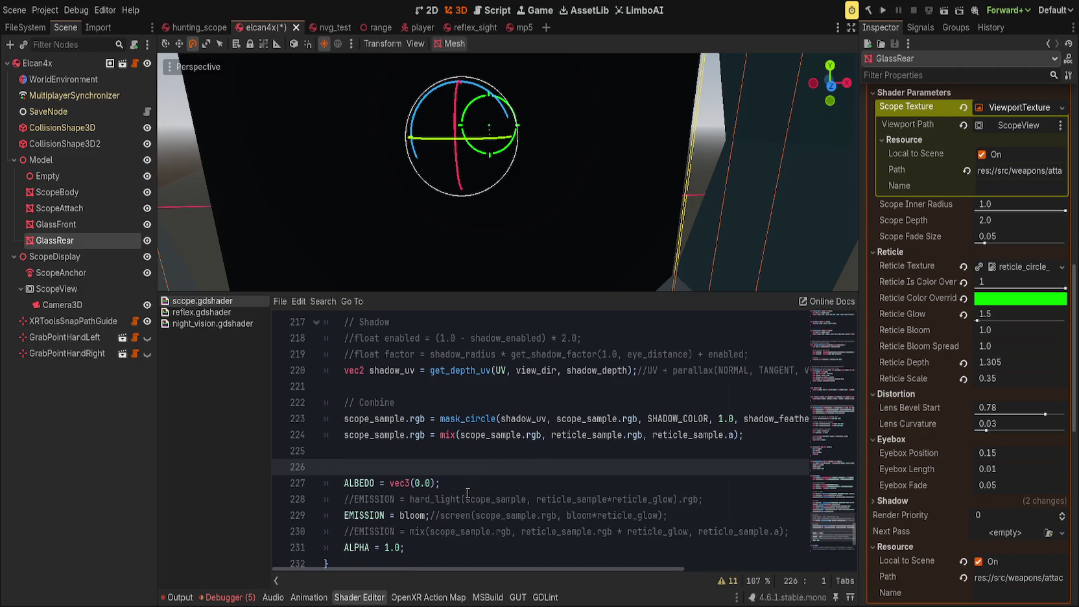
Step: Uncomment the hard_light EMISSION line, delete EMISSION = bloom, and confirm the green reticle override
left_click(467, 500)
key("ctrl+k")
key("Down")
key("ctrl+shift+k")
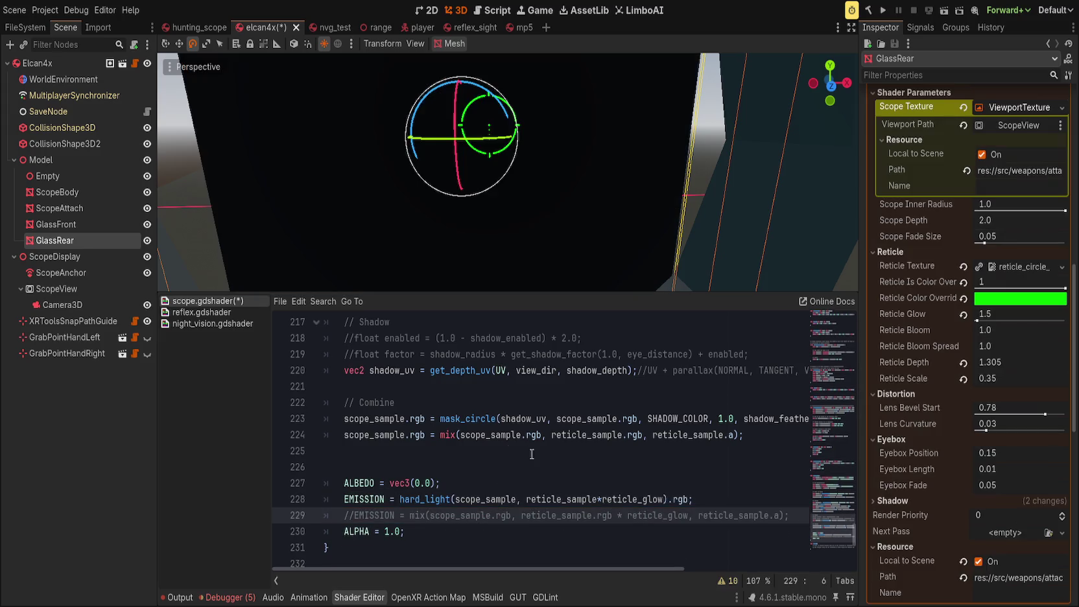
scroll(451, 219, "up", 4)
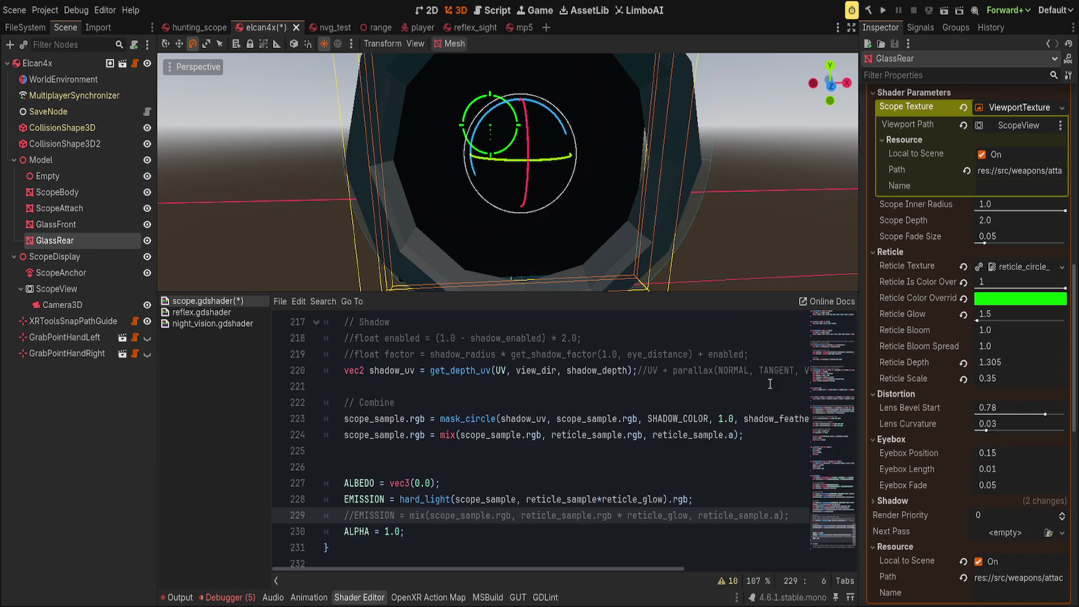
mouse_move(1060, 287)
left_mouse_down()
mouse_move(1012, 287)
mouse_move(1064, 287)
left_mouse_up()
mouse_move(977, 320)
left_mouse_down()
mouse_move(1044, 316)
mouse_move(1005, 318)
mouse_move(963, 346)
left_mouse_up()
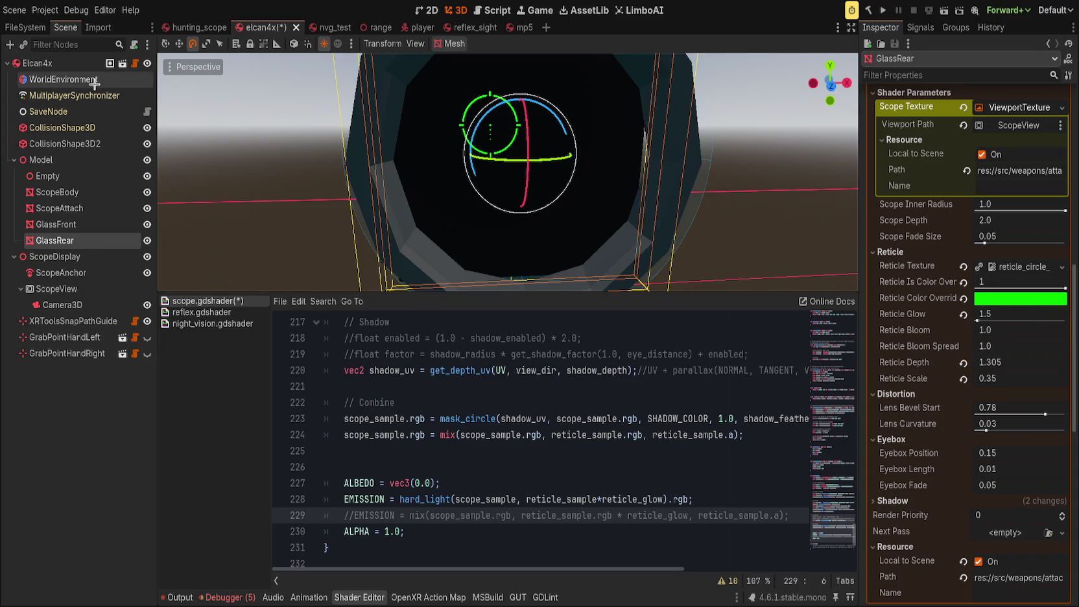
Step: Turn on WorldEnvironment glow with Normalized, trying glow bloom at 0.15 before resetting it to 0
left_click(63, 79)
left_click(1059, 249)
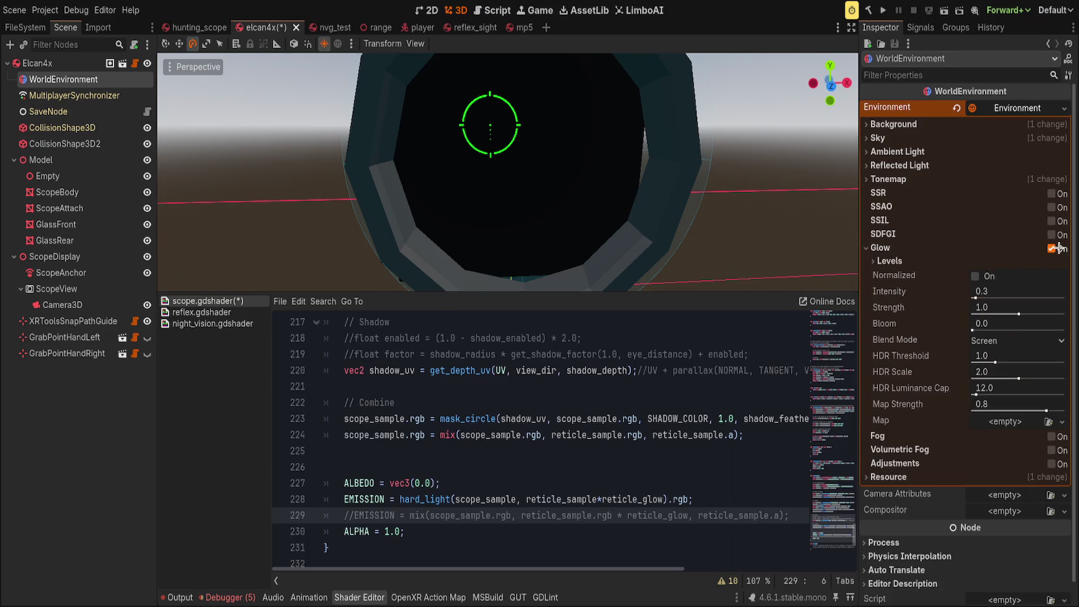
left_click(984, 277)
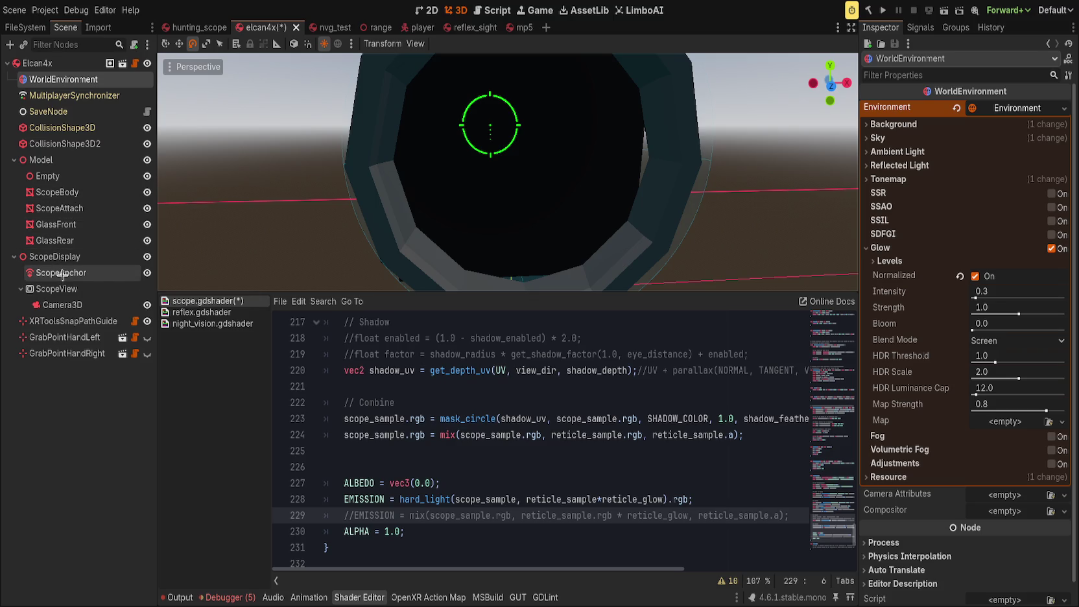
left_click(1010, 330)
left_click_drag(1010, 330, 988, 330)
mouse_move(799, 273)
left_mouse_down()
mouse_move(653, 183)
mouse_move(682, 205)
mouse_move(677, 188)
mouse_move(663, 192)
left_mouse_up()
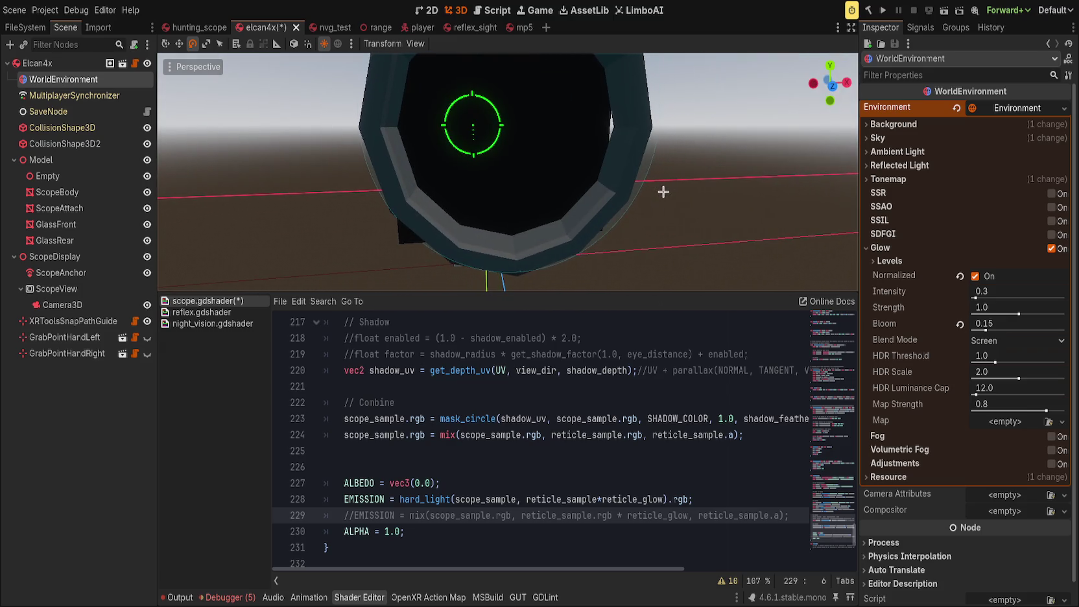
left_click(960, 325)
Step: Set glow Intensity to 8.0 and Strength to 1.59, keeping Normalized on and Levels collapsed
mouse_move(980, 298)
left_mouse_down()
mouse_move(1077, 300)
mouse_move(1028, 299)
mouse_move(1073, 299)
mouse_move(1076, 314)
mouse_move(1047, 314)
left_mouse_up()
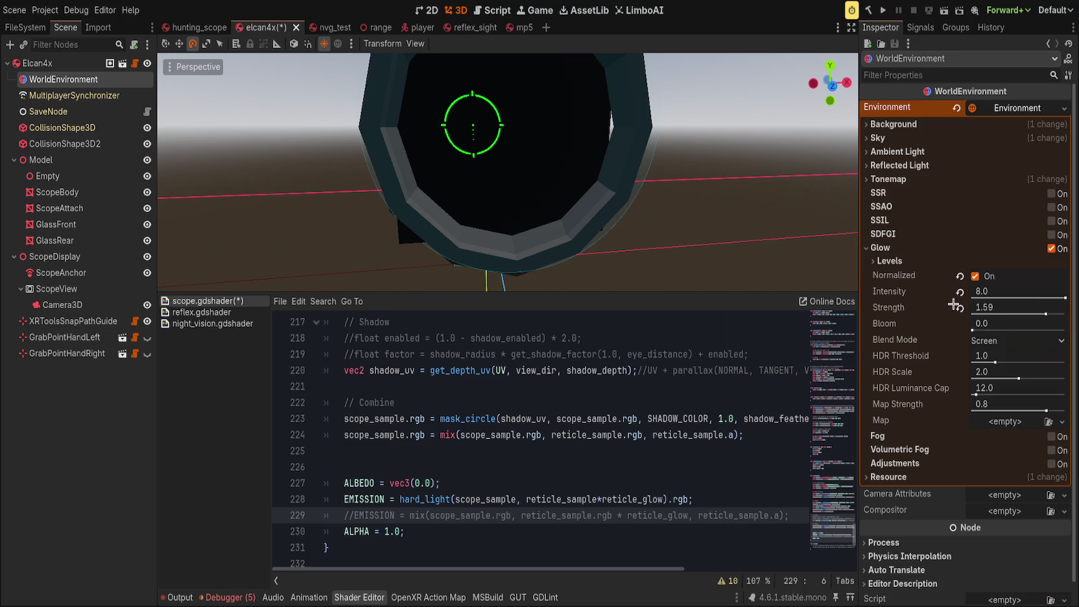
left_click(960, 276)
left_click(976, 276)
left_click(890, 261)
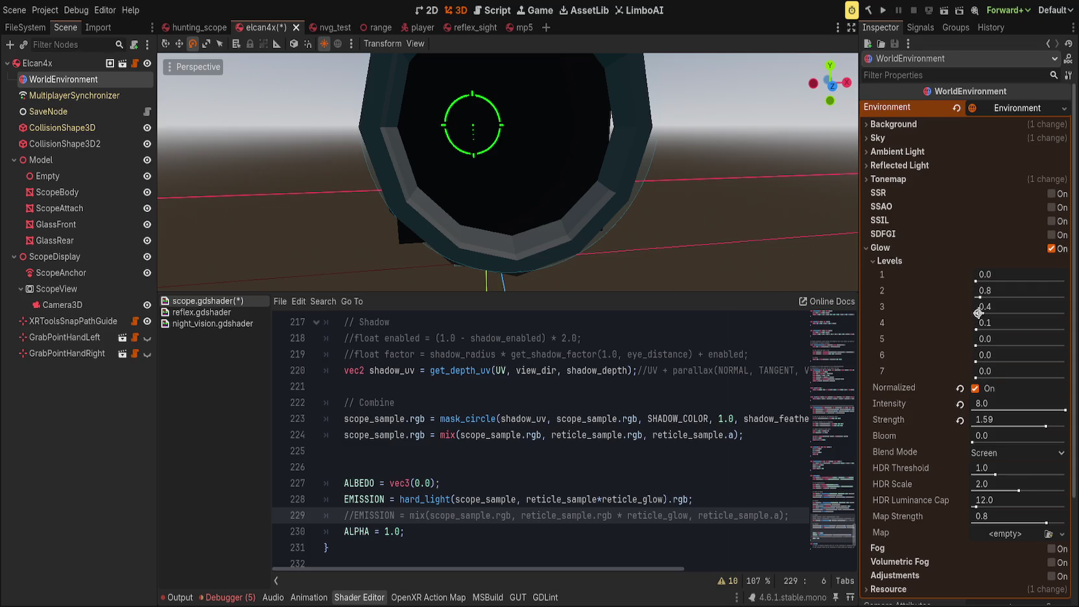
left_click(890, 260)
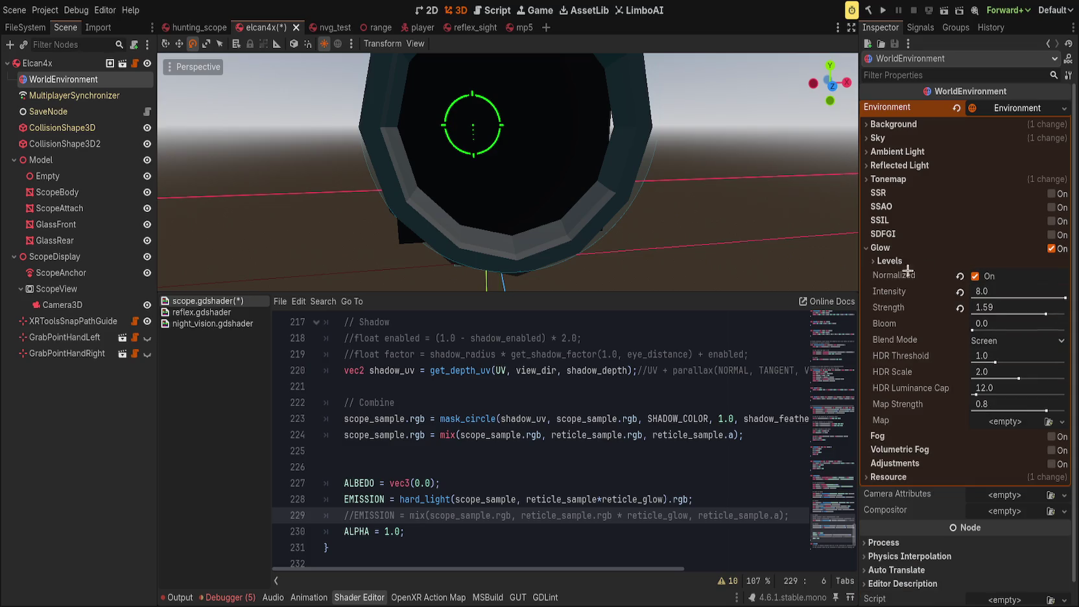
left_click(973, 329)
Step: Reset glow bloom, strength and intensity to defaults, then try glow bloom at 0.3, 0.1 and 0
left_click_drag(974, 329, 1064, 330)
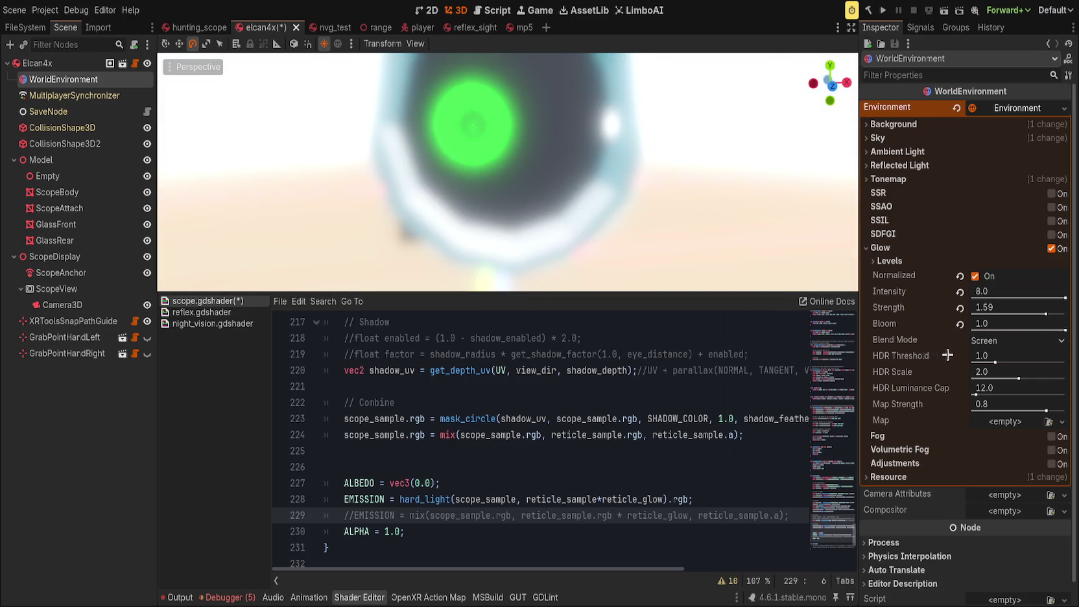
left_click(960, 324)
left_click(959, 307)
left_click(960, 292)
left_click(999, 329)
mouse_move(1000, 330)
left_mouse_down()
mouse_move(970, 329)
mouse_move(985, 334)
left_mouse_up()
left_click(985, 335)
type("0.1")
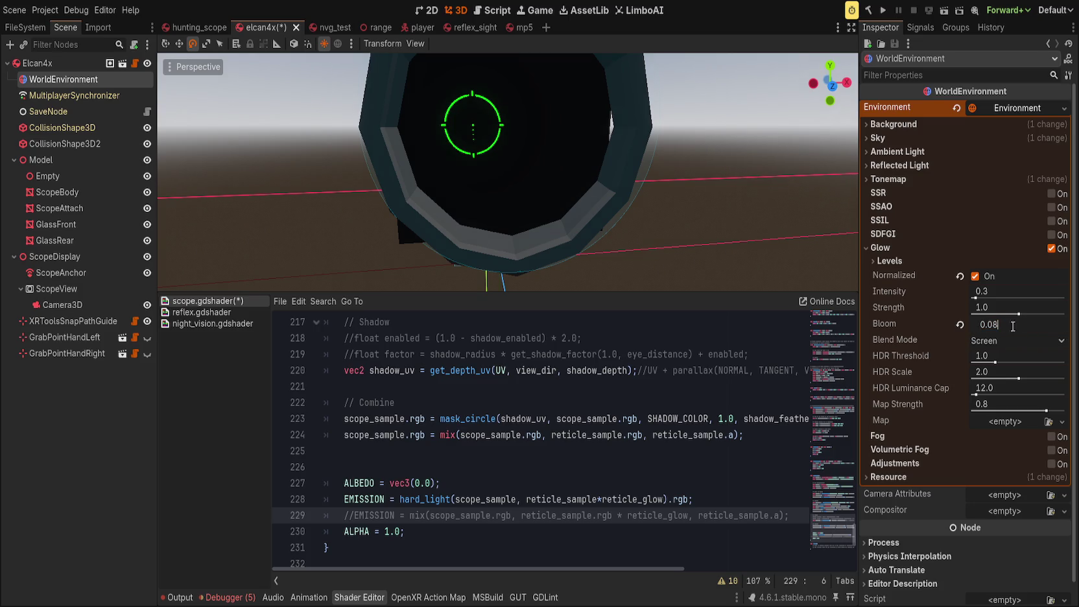
key("Return")
left_click_drag(623, 214, 743, 233)
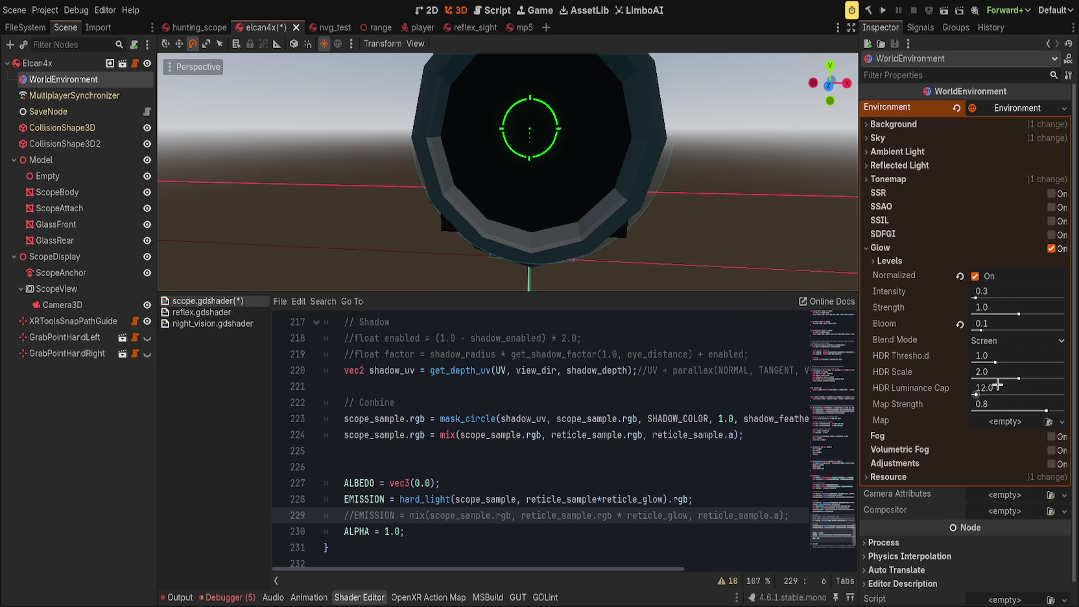
mouse_move(1013, 323)
left_mouse_down()
mouse_move(992, 323)
mouse_move(1001, 323)
left_mouse_up()
Step: Toggle Normalized glow, test intensity 2.89, return intensity to 0.3, and select GlassRear
left_click_drag(667, 224, 703, 226)
scroll(702, 226, "down", 5)
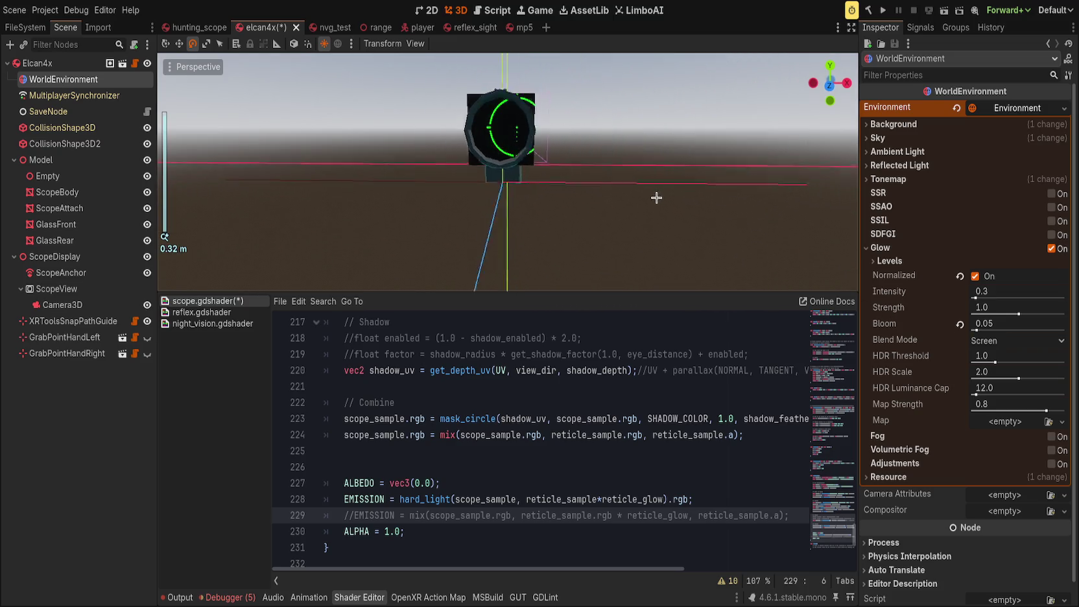
scroll(672, 209, "up", 5)
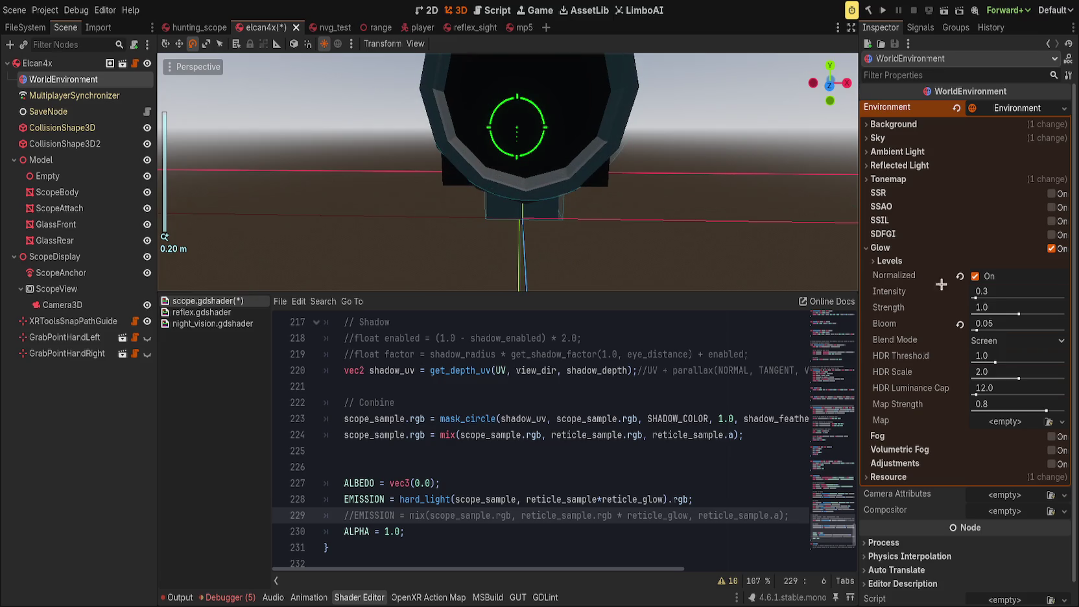
left_click(975, 276)
left_click(975, 277)
left_click_drag(979, 298, 1007, 296)
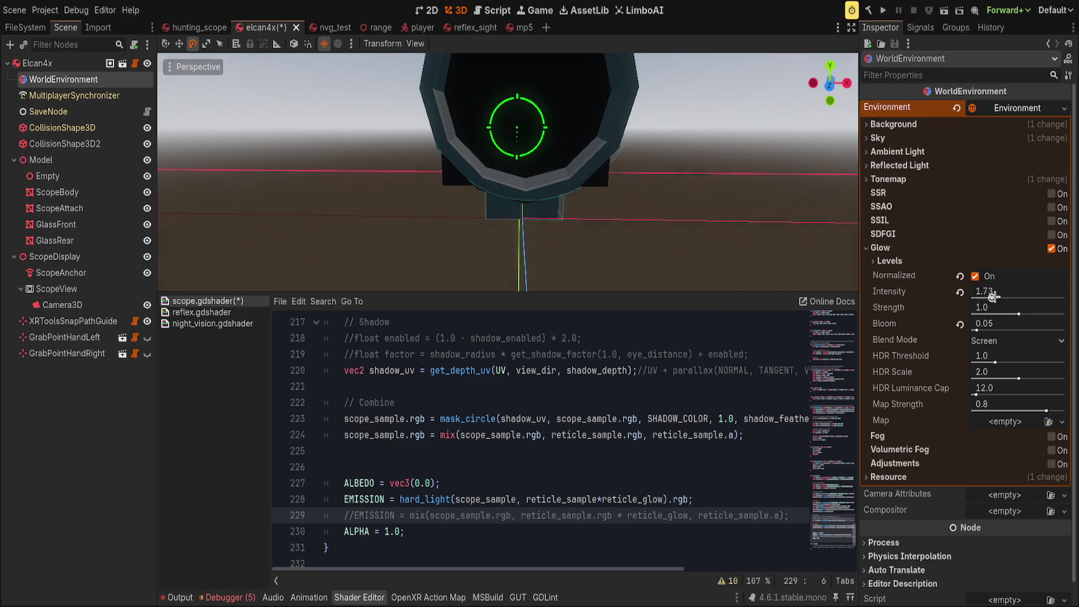
left_click(959, 292)
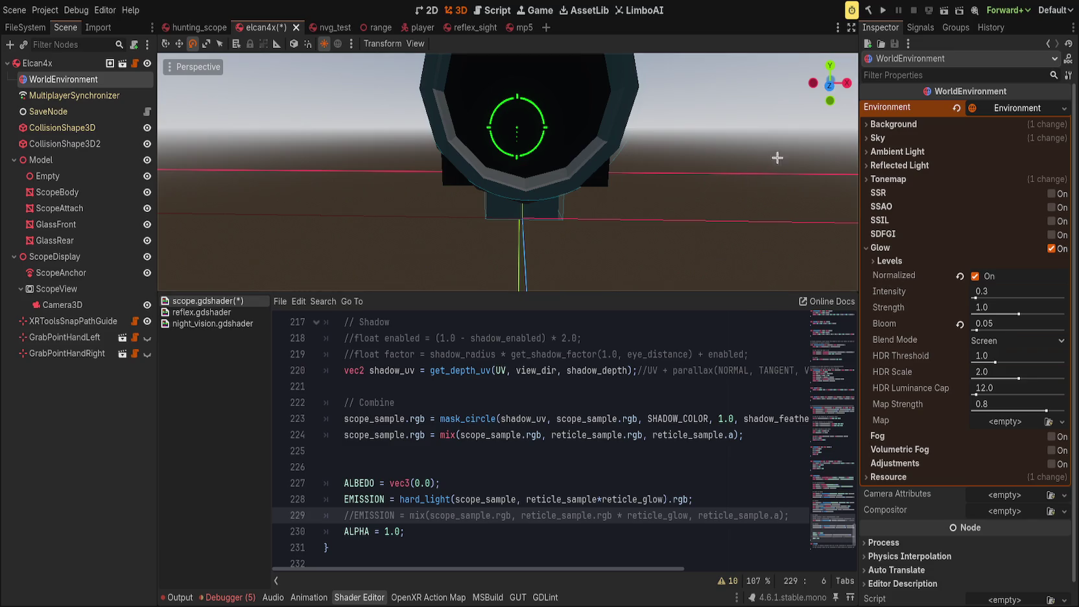
left_click(58, 241)
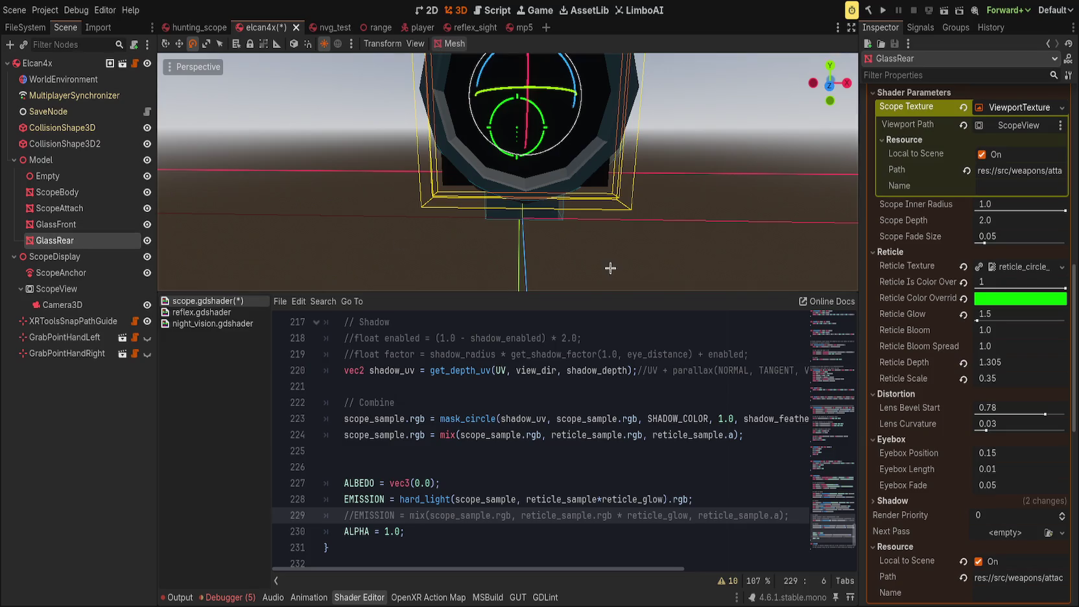
Step: Set GlassRear's Reticle Glow to 1.0 and Reticle Bloom to 4.0, and save
mouse_move(979, 320)
left_mouse_down()
mouse_move(1065, 321)
mouse_move(948, 316)
left_mouse_up()
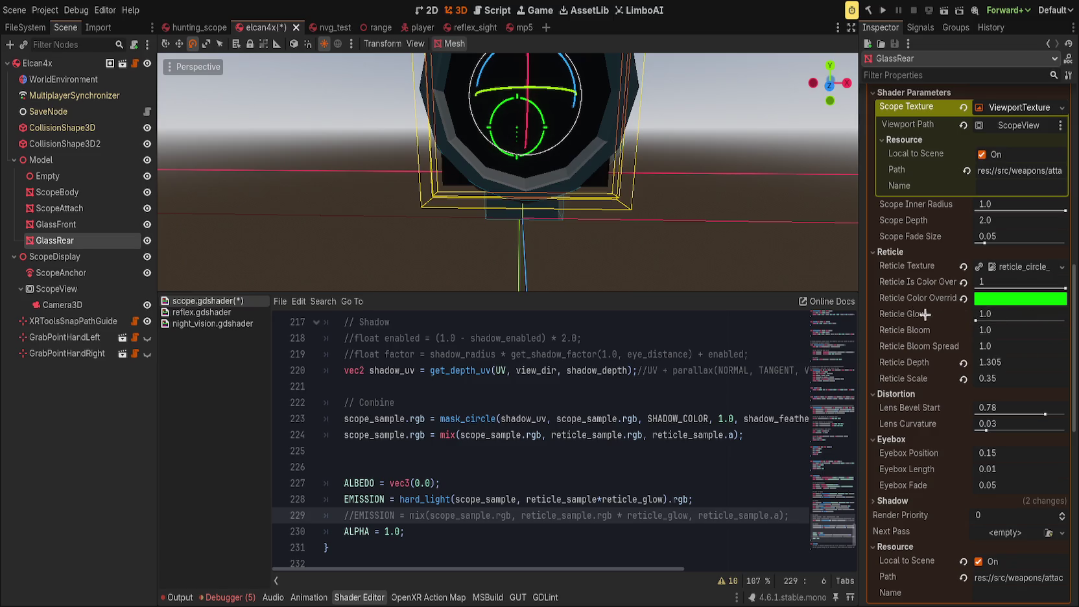
scroll(742, 221, "up", 4)
left_click_drag(990, 330, 1025, 330)
key("ctrl+s")
scroll(747, 201, "down", 5)
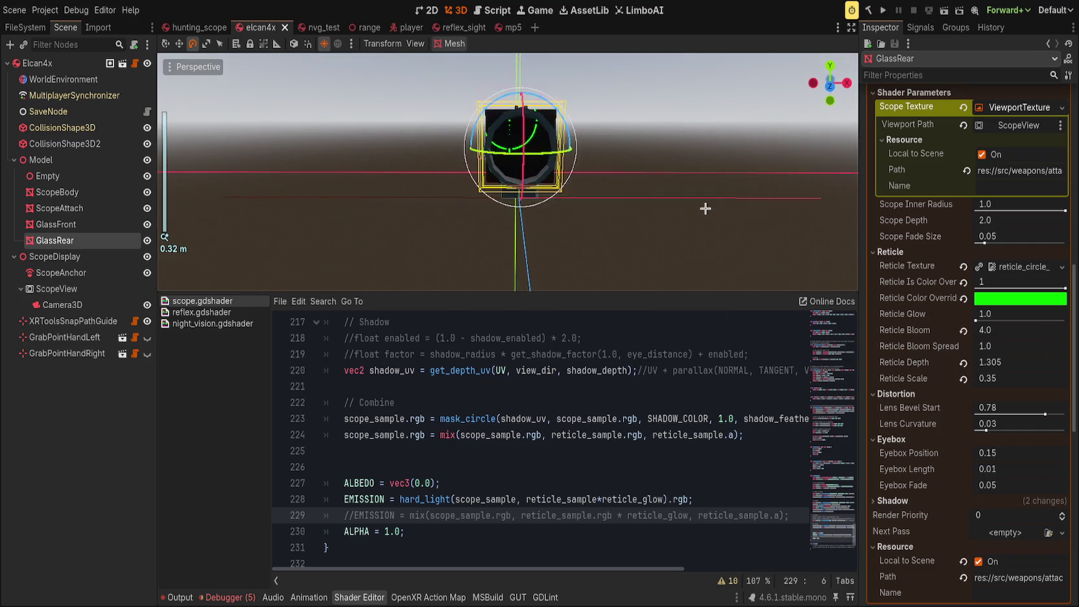
scroll(675, 164, "down", 2)
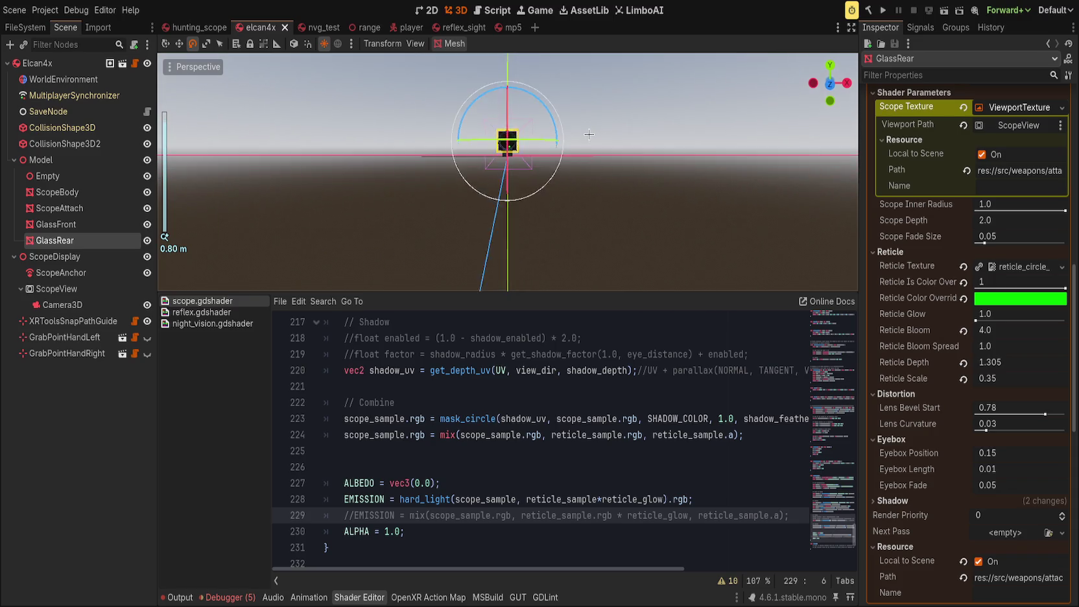
scroll(578, 176, "up", 3)
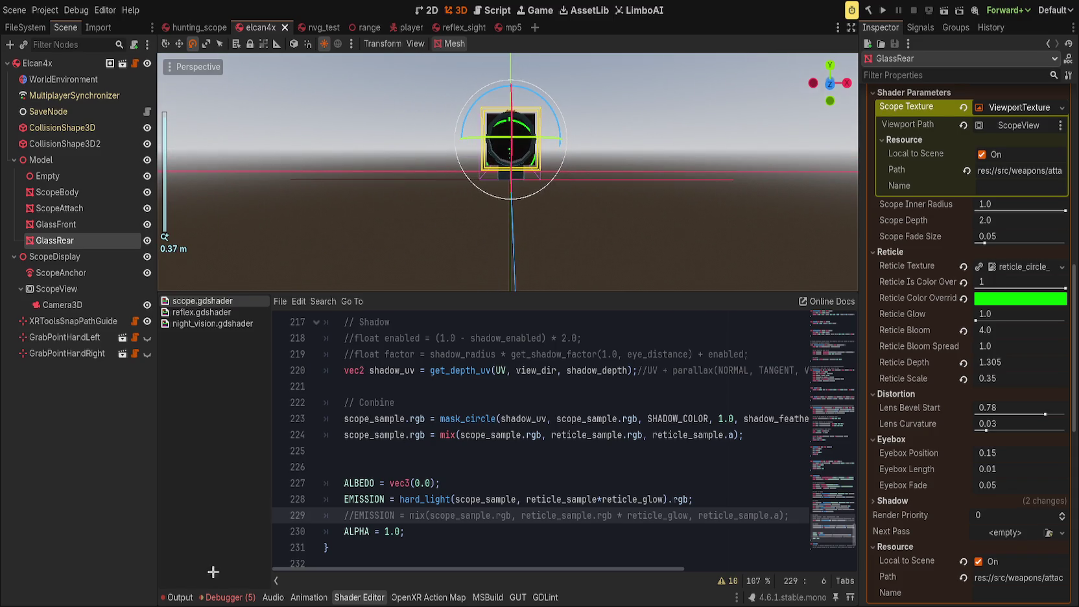
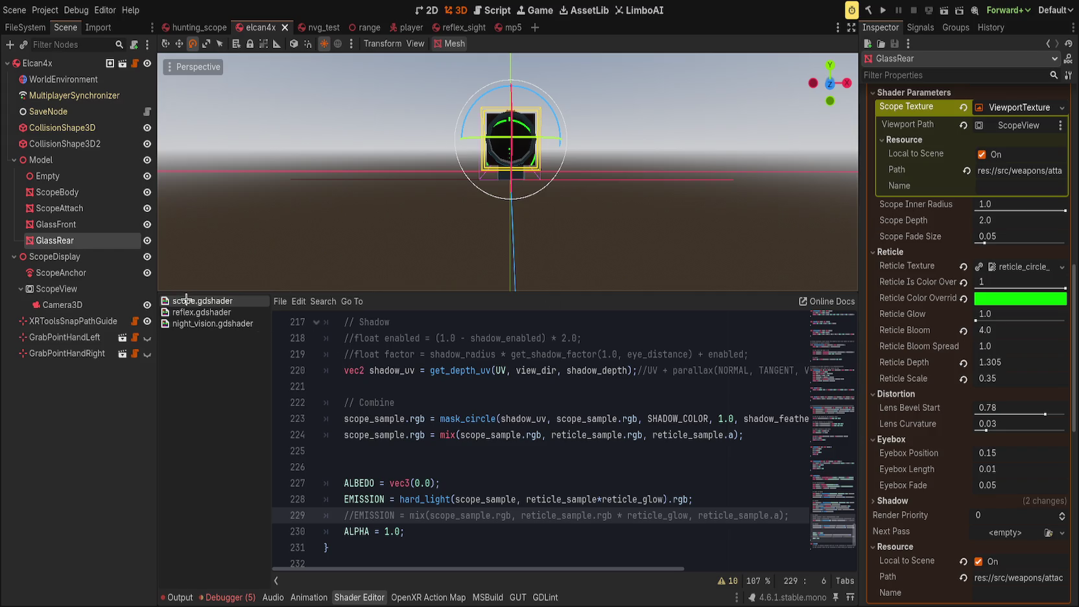
Step: Expand GlassRear's Reticle Texture shader parameter to preview the reticle image
scroll(942, 231, "up", 5)
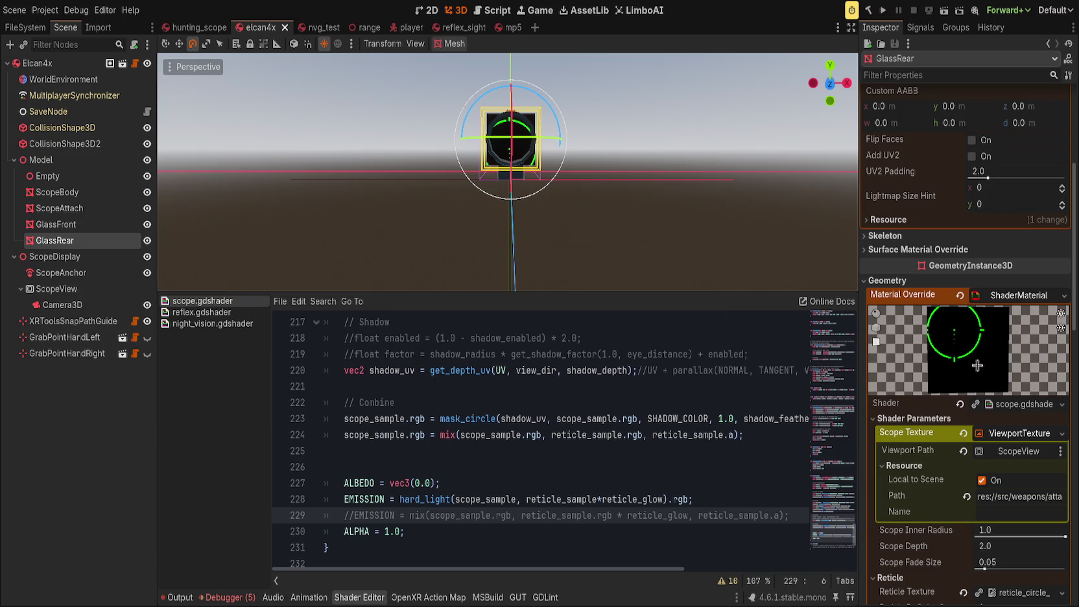
scroll(966, 355, "down", 4)
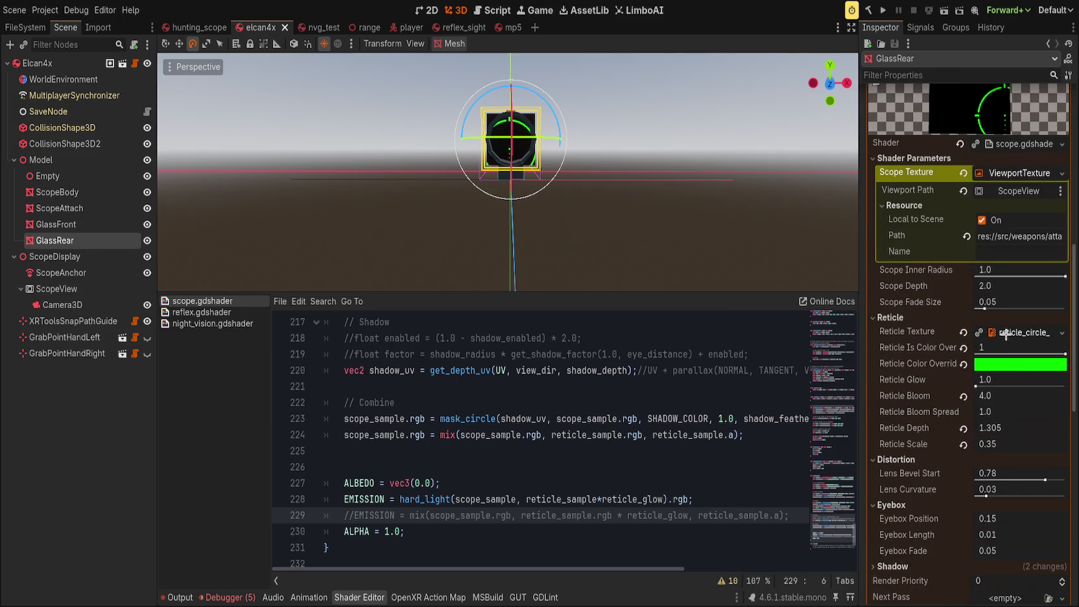
left_click(1006, 333)
Step: Locate reticle_circle_bdc.png in the project's assets/textures folder in the FileSystem dock
left_click(1004, 406)
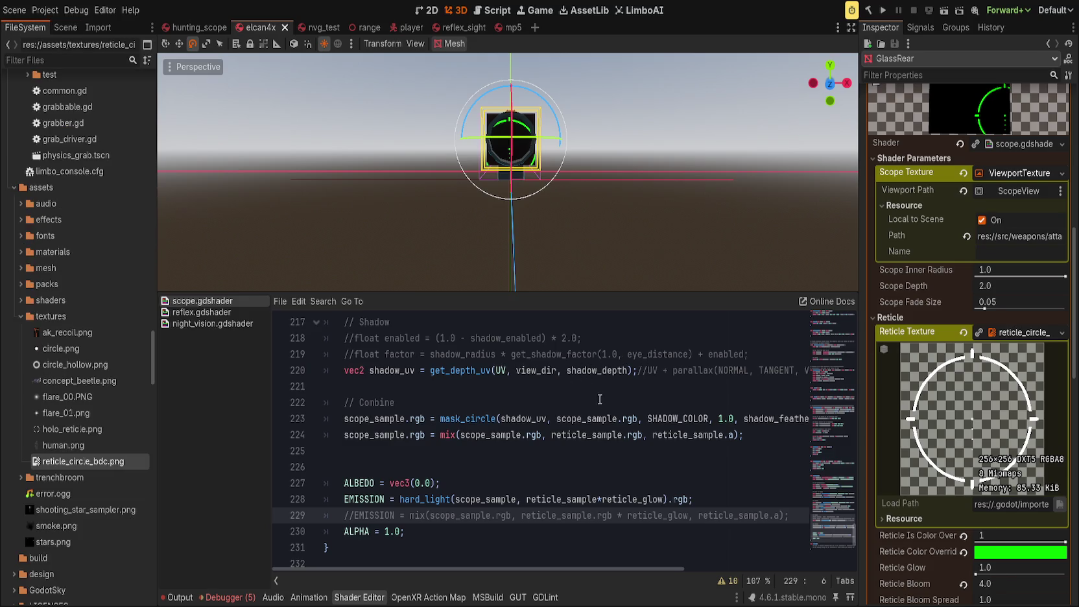
left_click(50, 316)
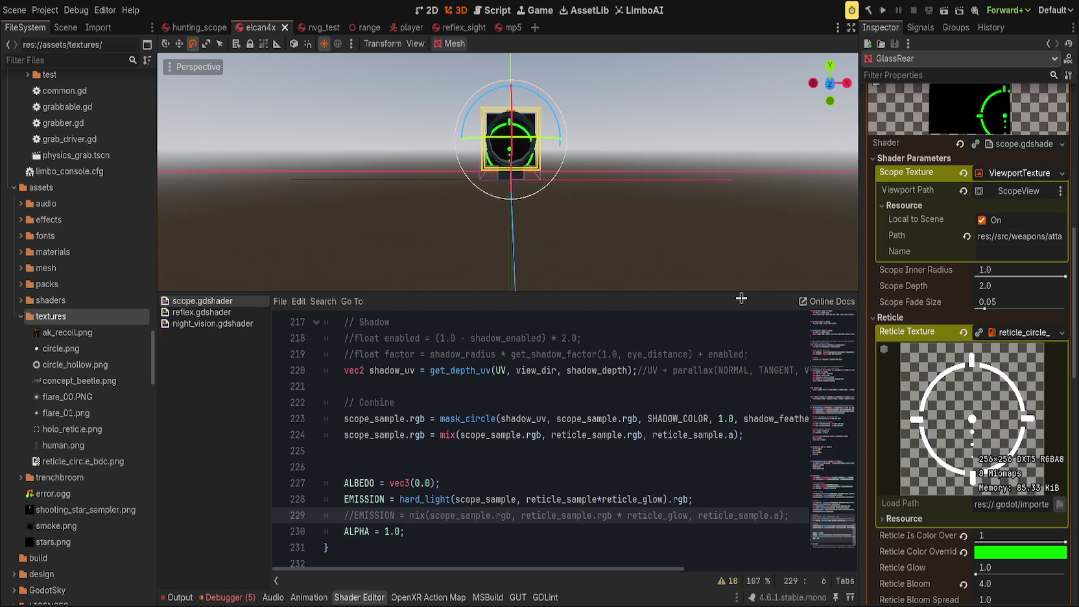
scroll(578, 205, "up", 5)
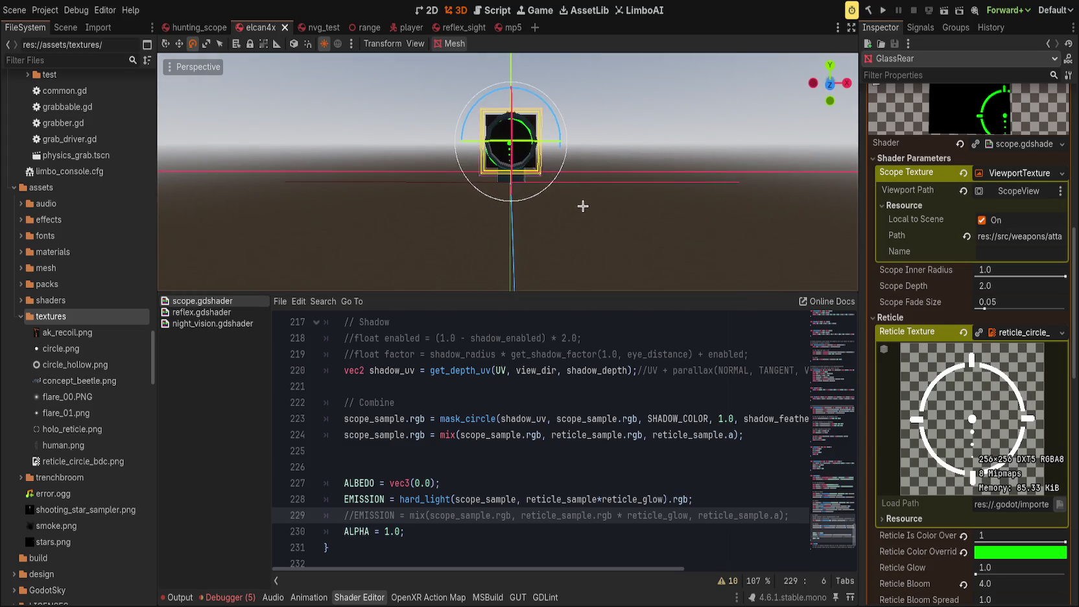
scroll(573, 214, "down", 1)
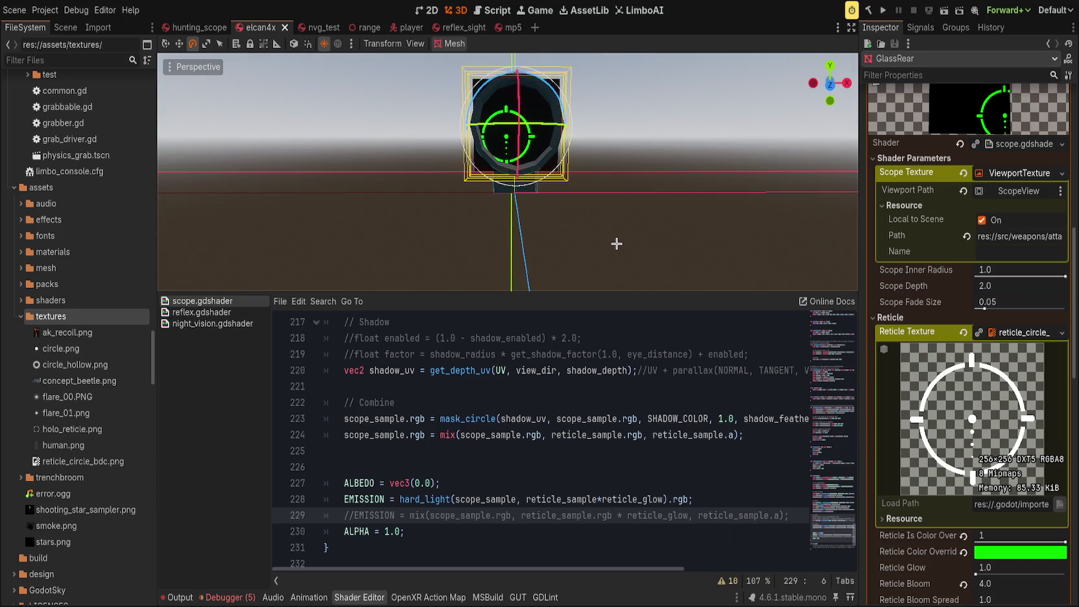
Step: Comment out the hard_light EMISSION line, enable the mix EMISSION line, and save the shader
left_click(480, 516)
double_click(425, 499)
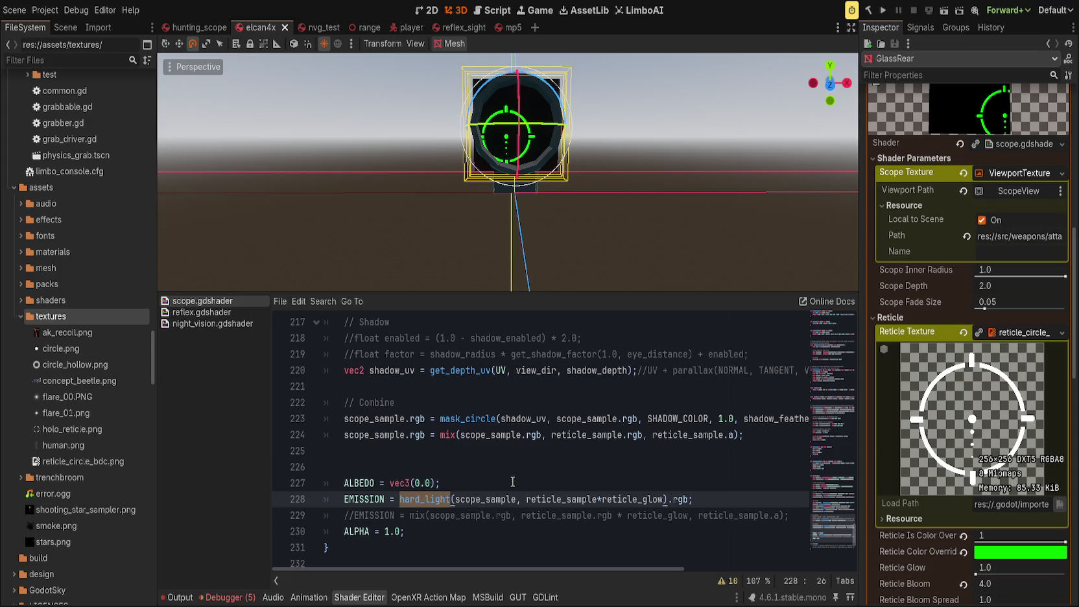
key("Home")
type("//")
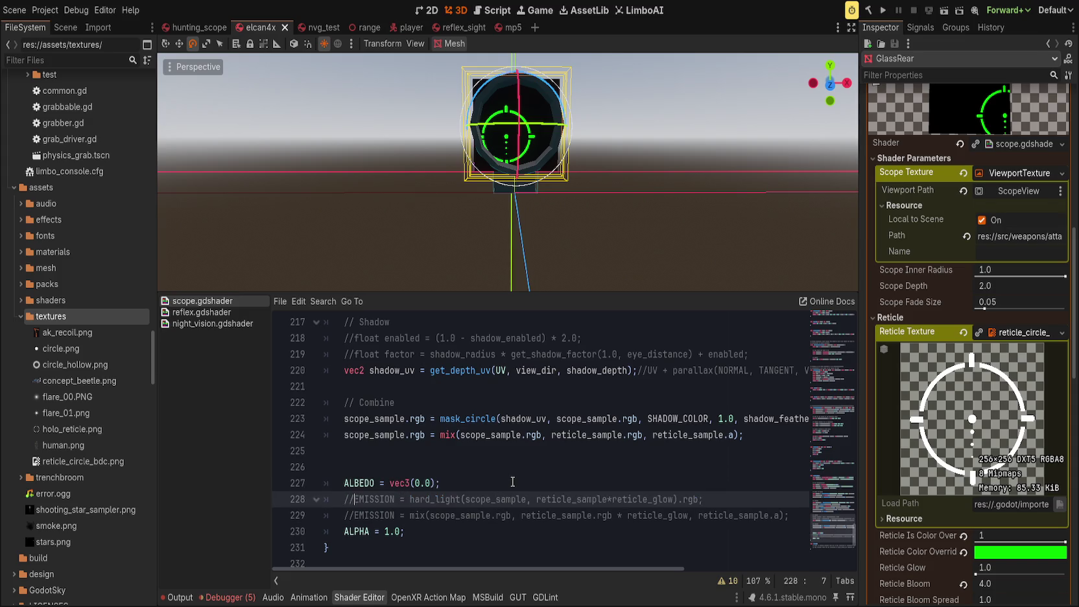
key("Down")
key("BackSpace")
key("BackSpace")
key("ctrl+s")
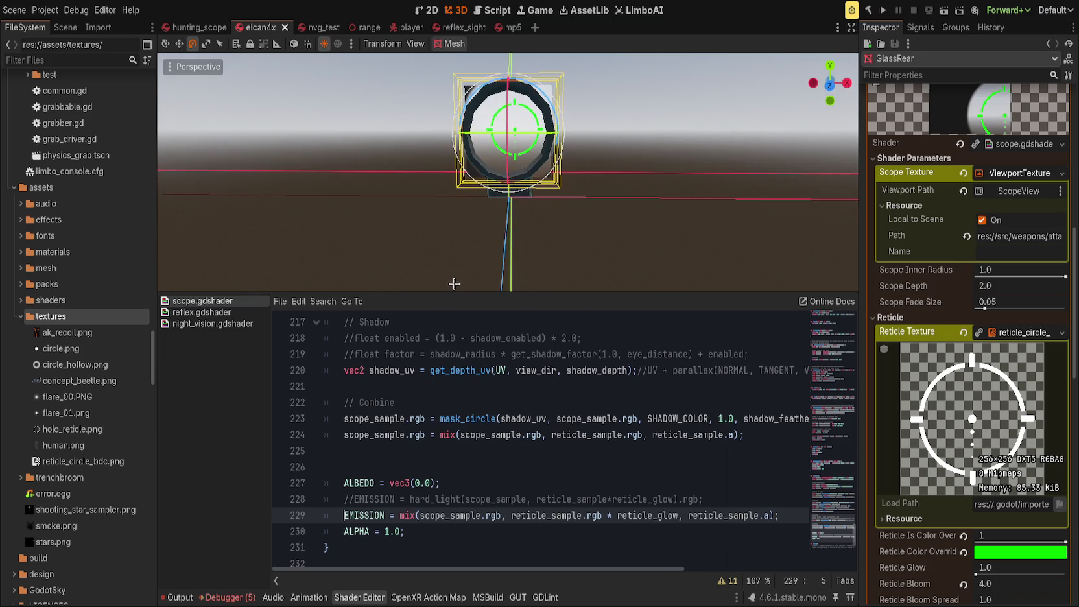
Step: Delete the commented-out hard_light EMISSION line from scope.gdshader
scroll(477, 259, "up", 3)
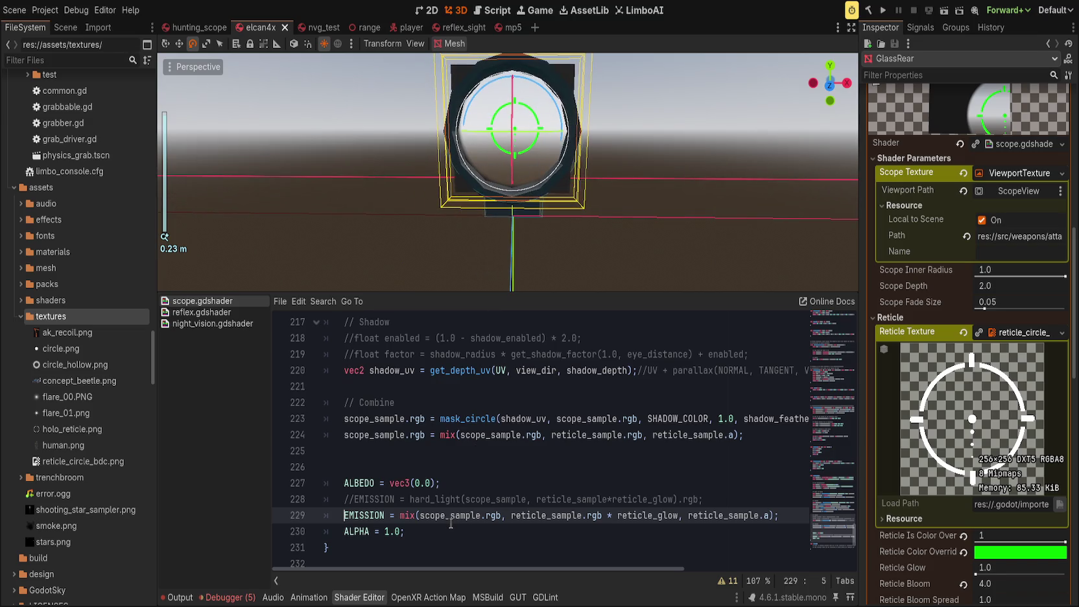
left_click(430, 500)
key("ctrl+shift+k")
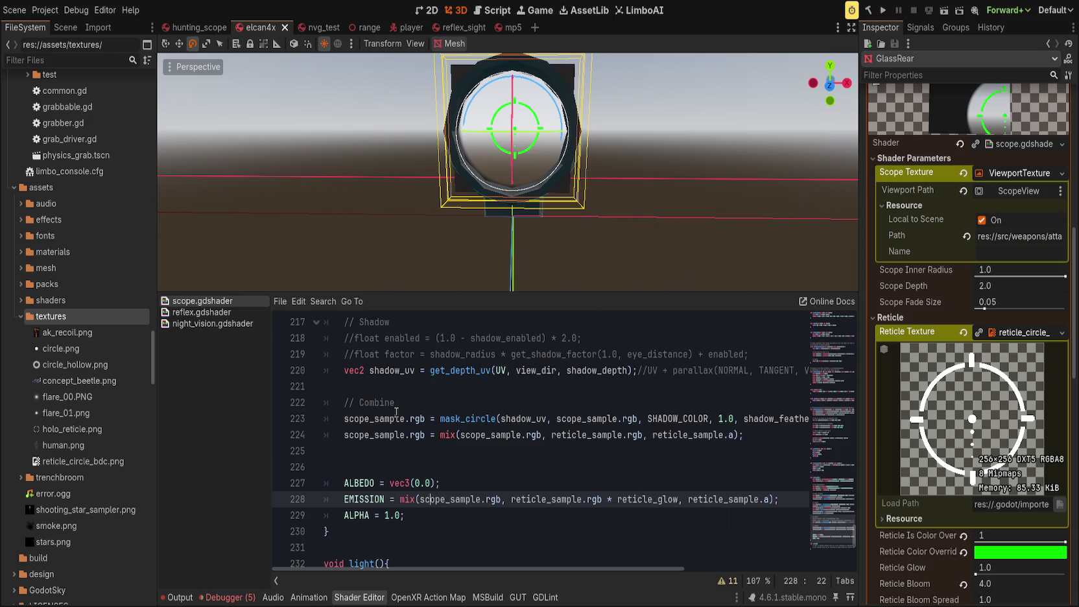
left_click_drag(415, 250, 412, 253)
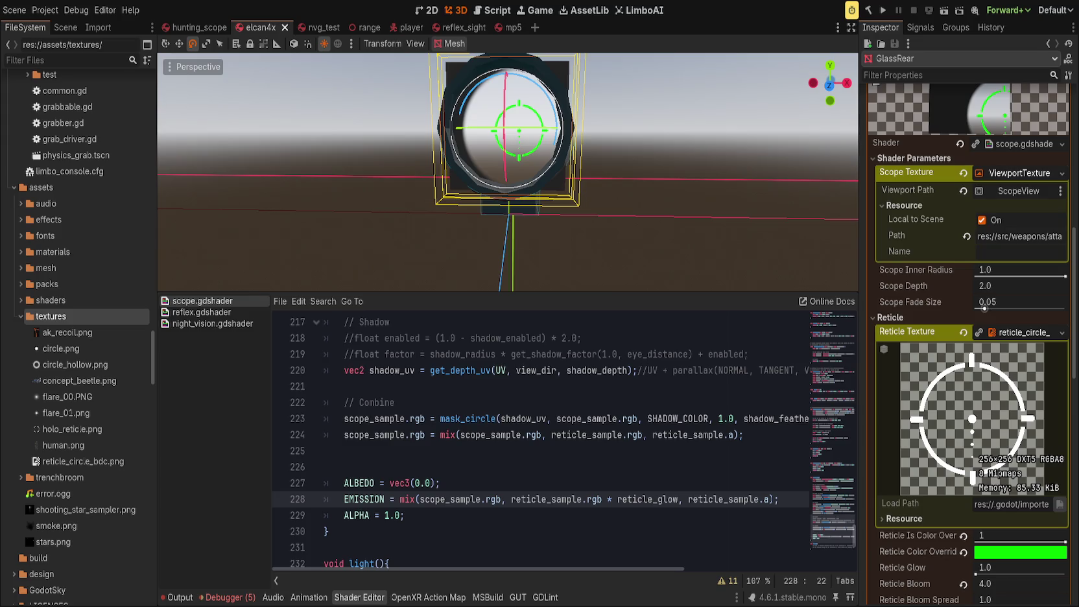
Step: Enlarge the 3D view above the code and collapse the Reticle Texture preview
left_click(369, 403)
left_click_drag(508, 292, 508, 410)
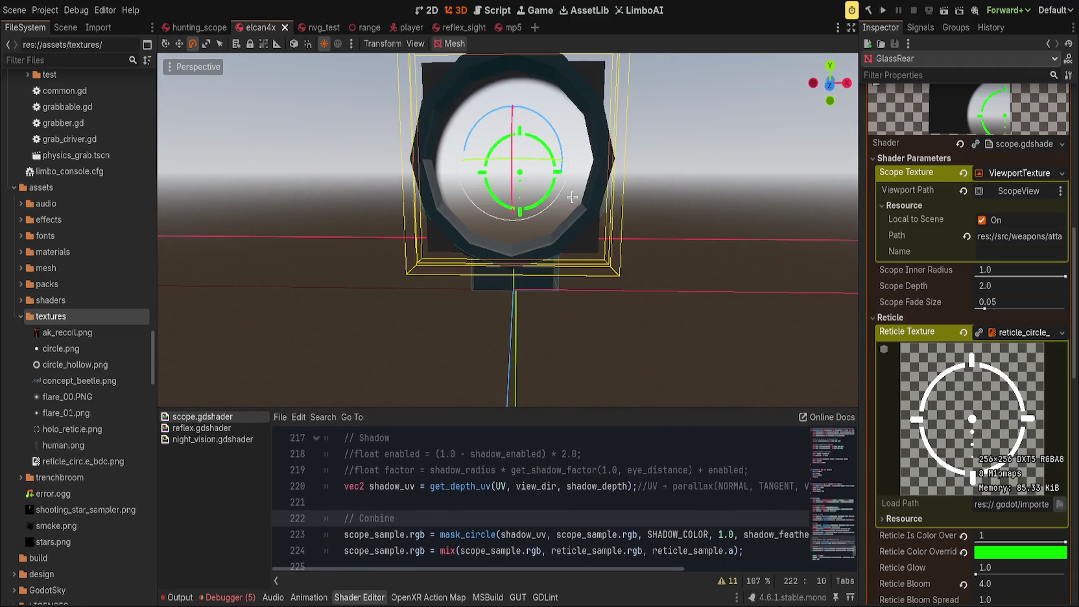
scroll(681, 182, "down", 2)
scroll(1002, 233, "down", 3)
left_click(1022, 202)
scroll(596, 198, "up", 2)
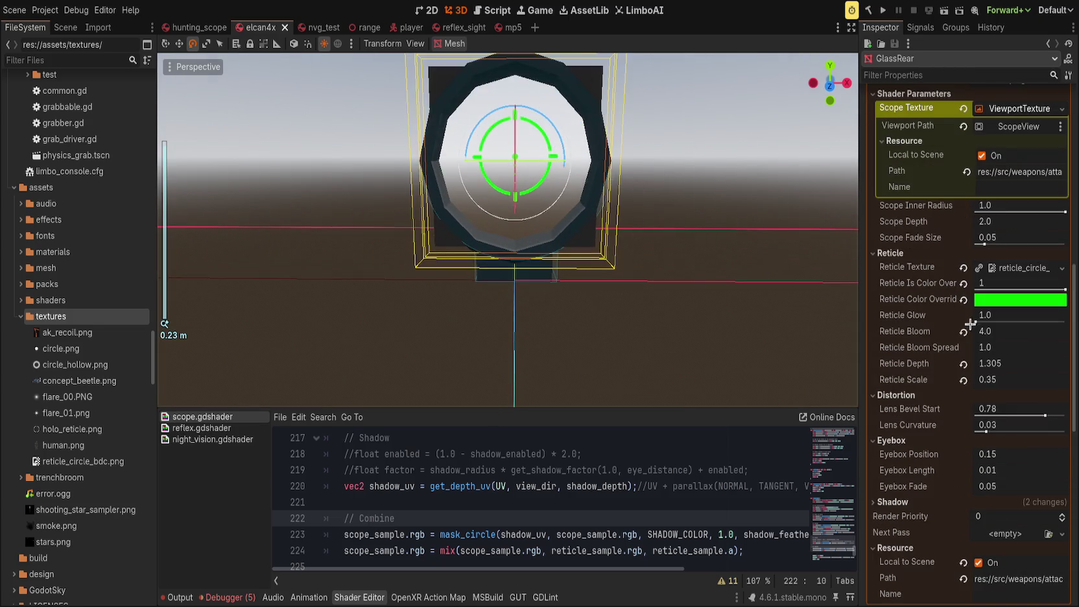
Step: Set GlassRear's Reticle Glow to 6.0, after briefly trying 4.0
mouse_move(973, 323)
left_mouse_down()
mouse_move(1070, 323)
mouse_move(926, 316)
mouse_move(992, 316)
left_mouse_up()
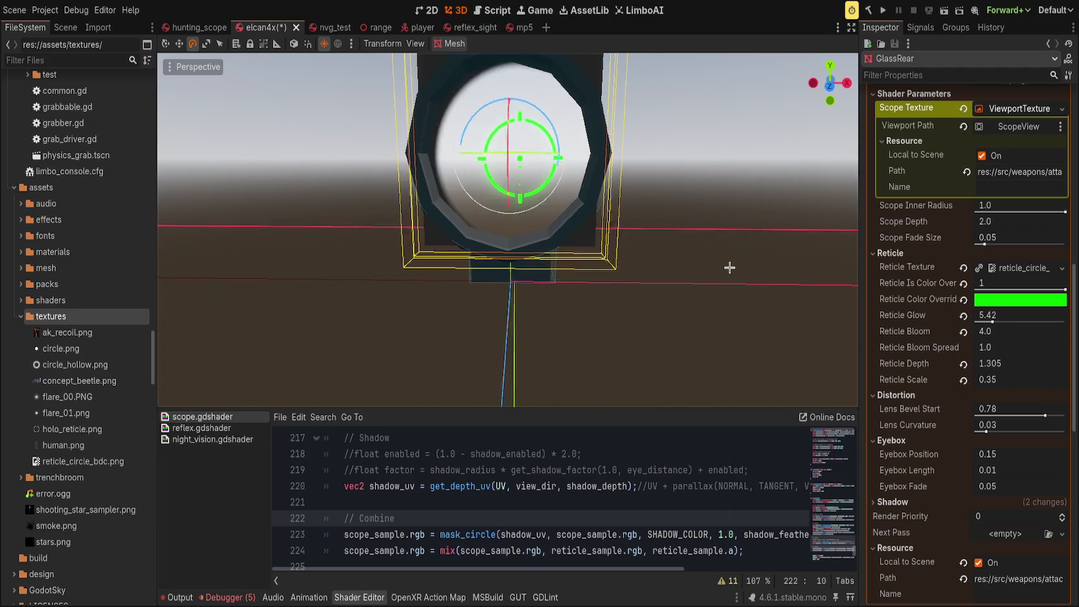
left_click(963, 316)
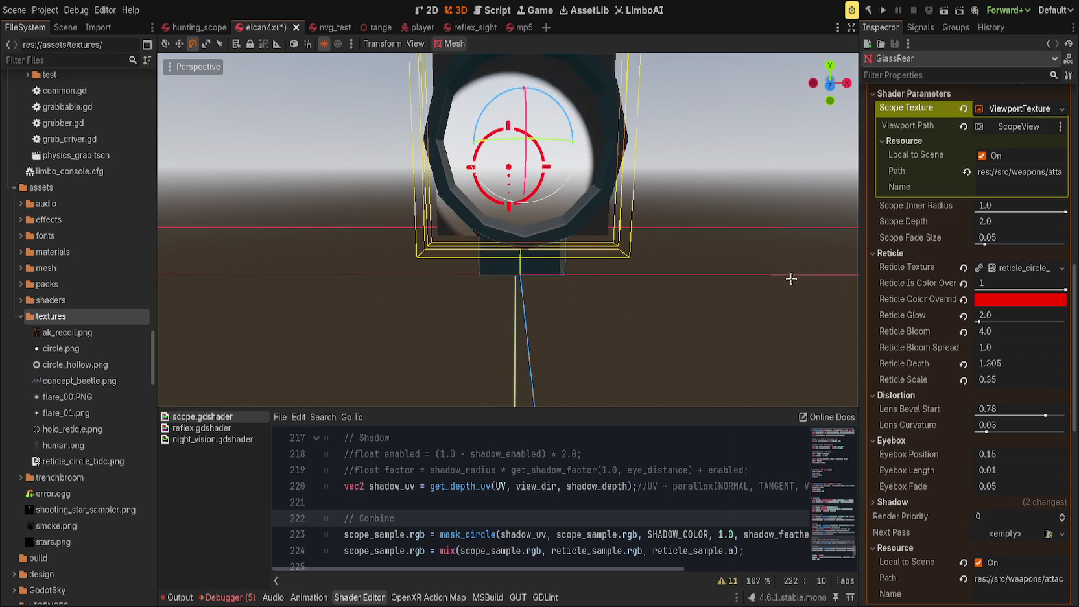
mouse_move(979, 322)
left_mouse_down()
mouse_move(1012, 321)
mouse_move(997, 320)
left_mouse_up()
left_click(997, 319)
type("4")
key("Return")
left_click(999, 316)
type("6")
key("Return")
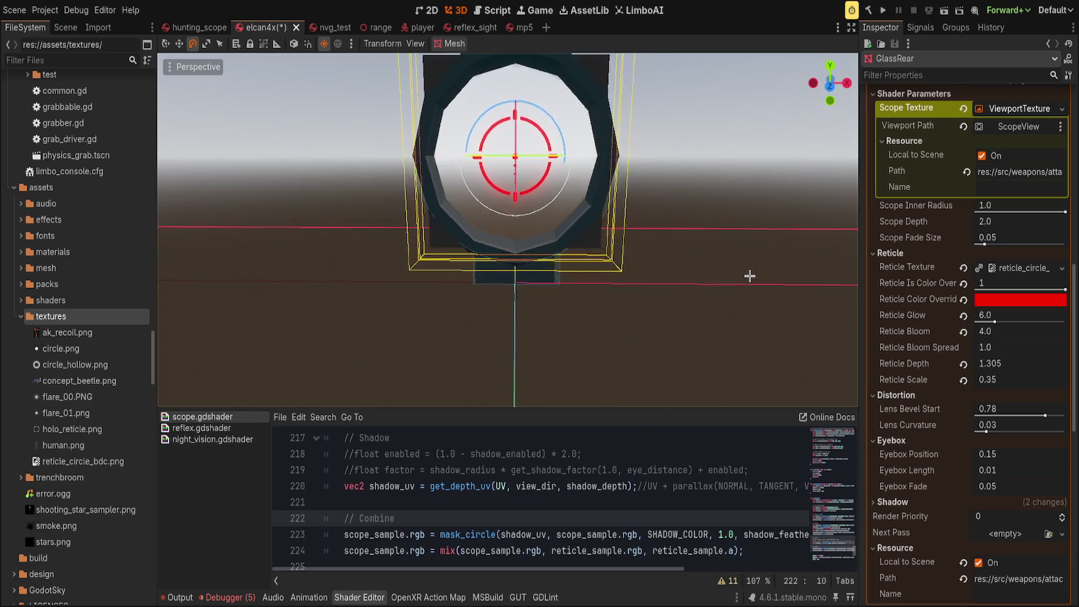
mouse_move(729, 410)
left_mouse_down()
mouse_move(714, 176)
mouse_move(689, 503)
mouse_move(655, 253)
left_mouse_up()
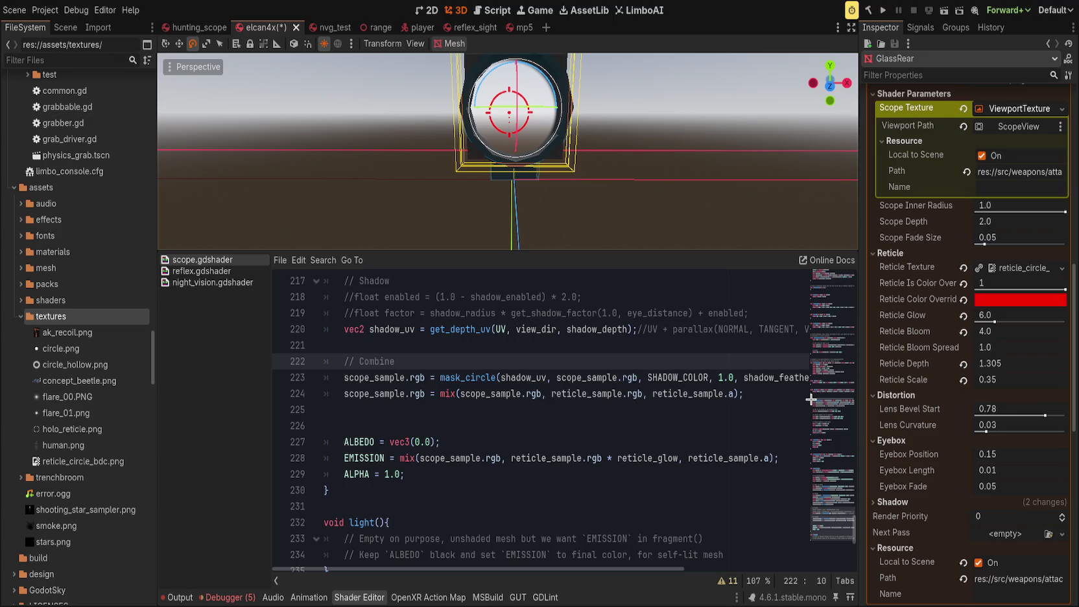
Step: Save the elcan4x scene and hide the shader code panel with Ctrl+J
left_click(487, 447)
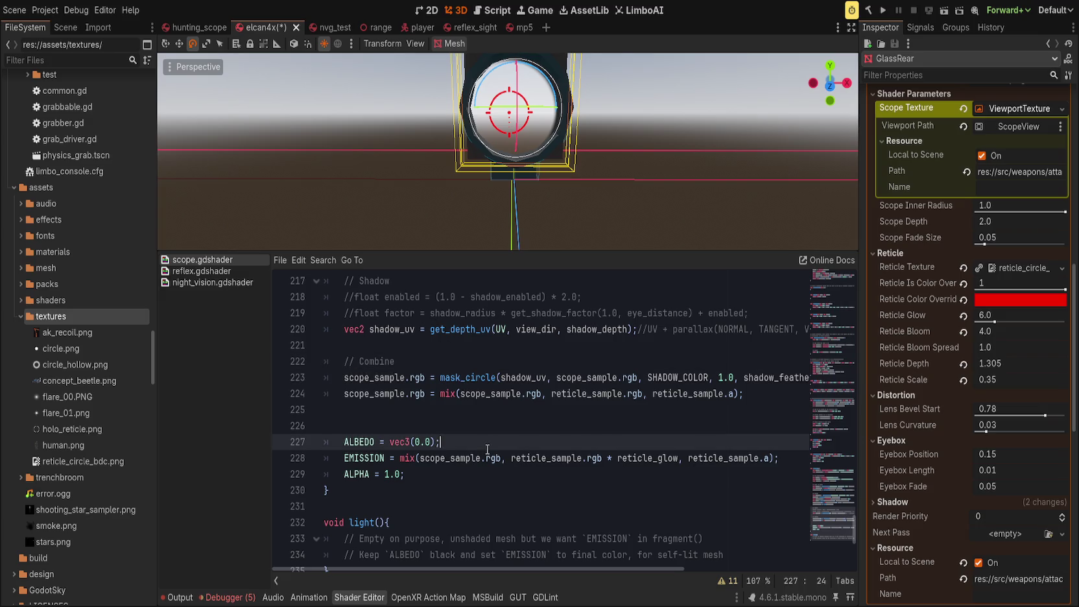
key("ctrl+s")
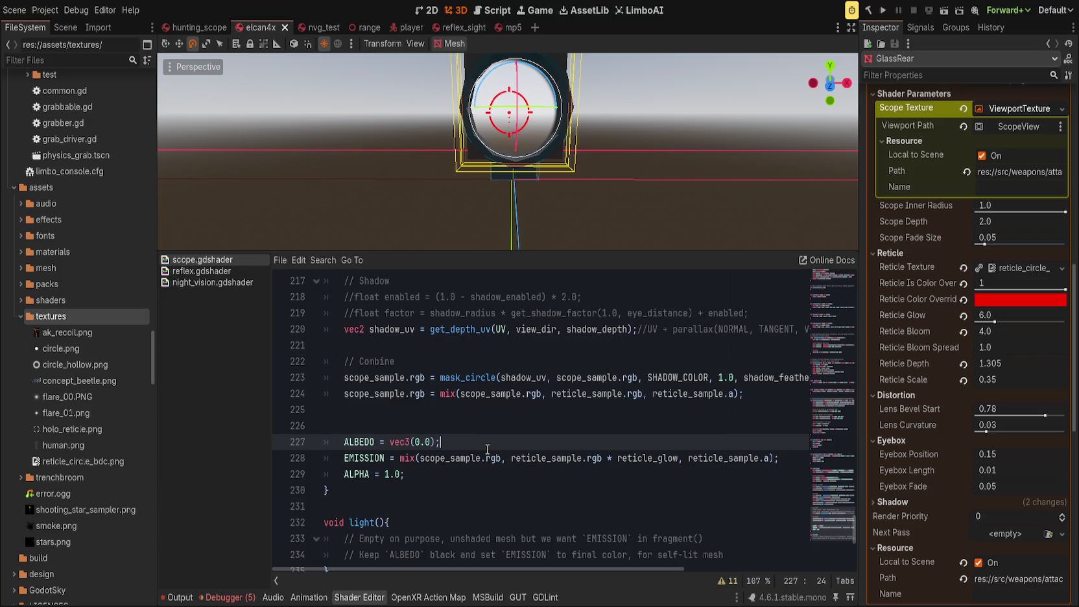
scroll(488, 449, "down", 2)
scroll(500, 472, "up", 2)
scroll(470, 423, "up", 3)
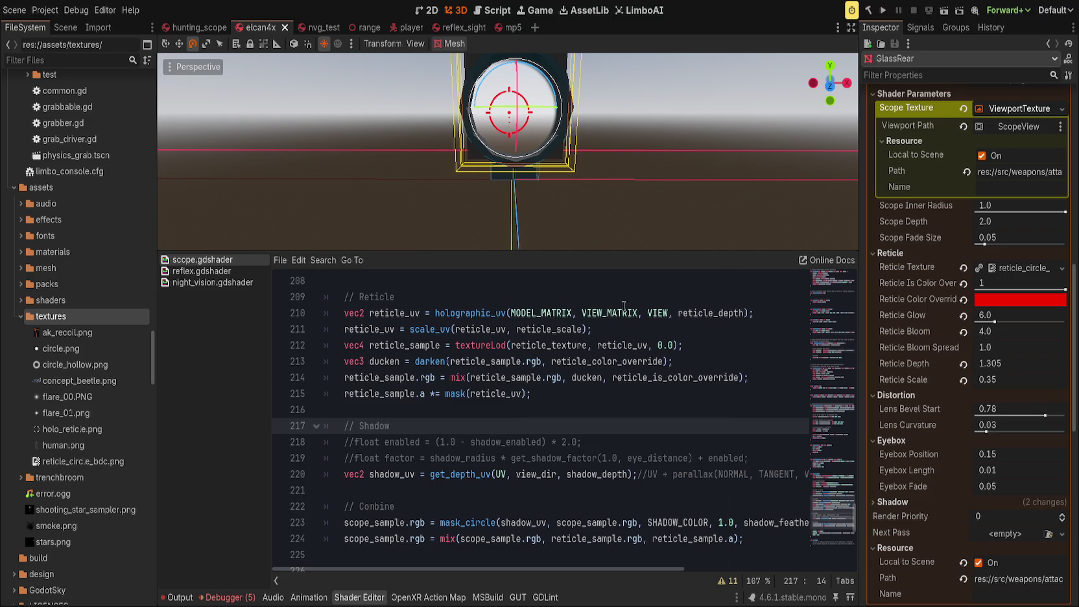
key("ctrl+j")
scroll(616, 275, "down", 5)
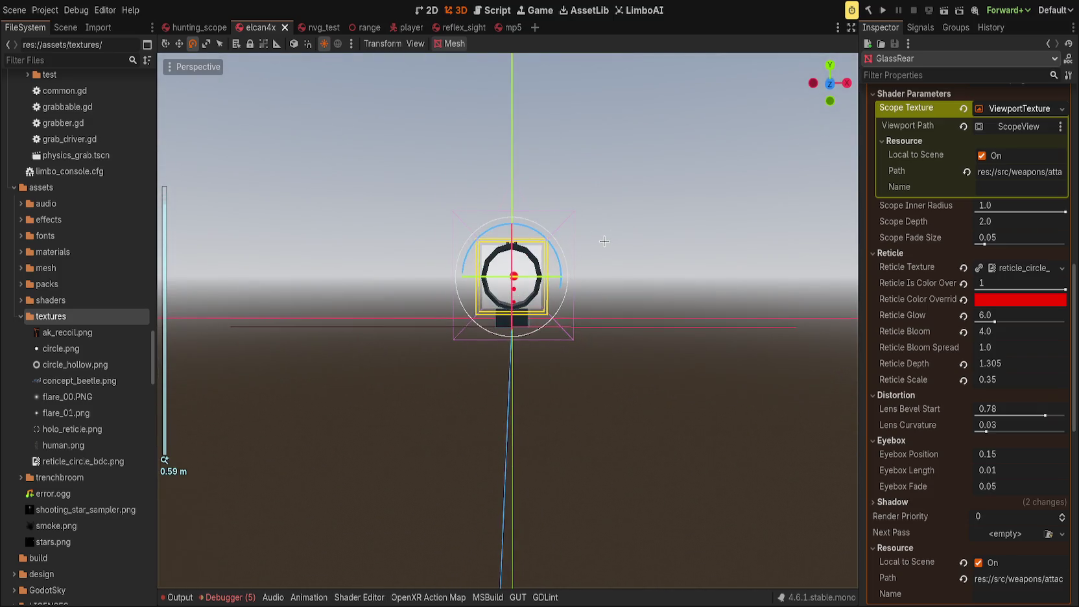
Step: Collapse the Reticle, Distortion and Eyebox groups, expand Shadow, and set Shadow Enabled to 1
scroll(632, 283, "up", 3)
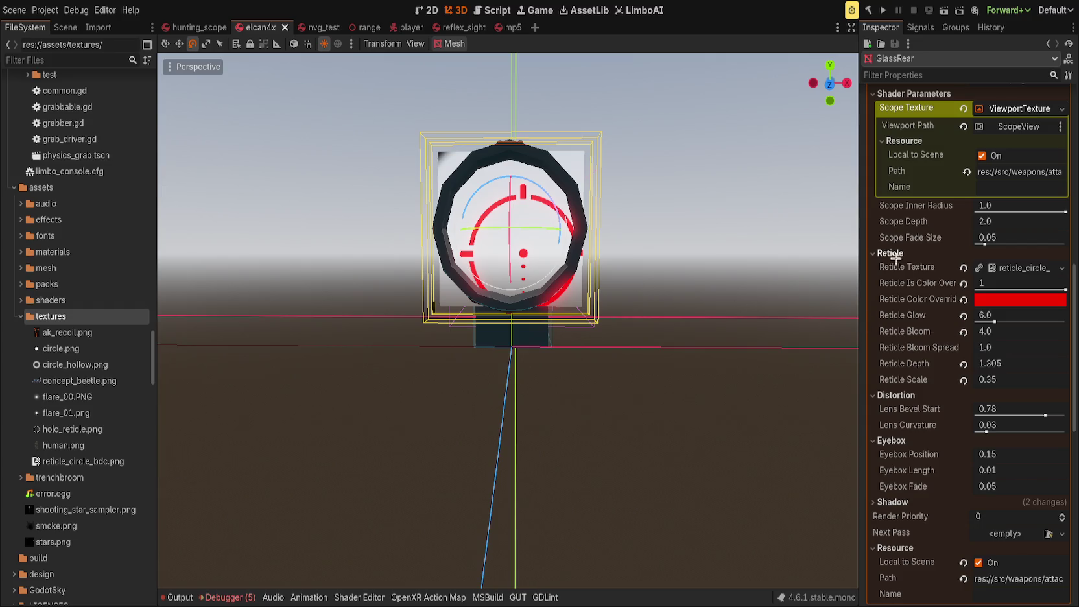
left_click(894, 255)
left_click(896, 266)
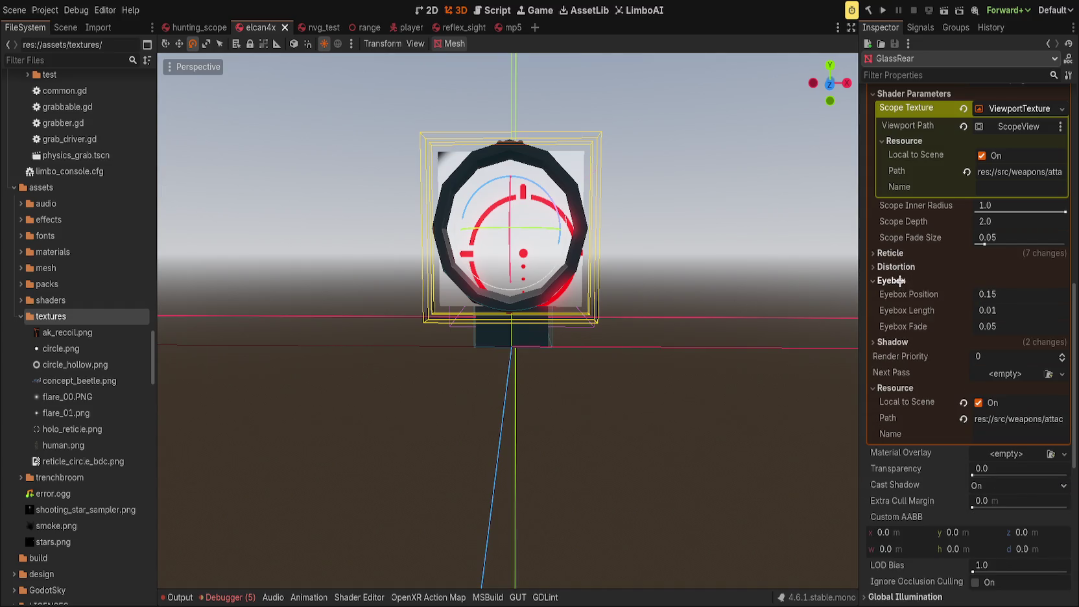
left_click(899, 283)
left_click(893, 294)
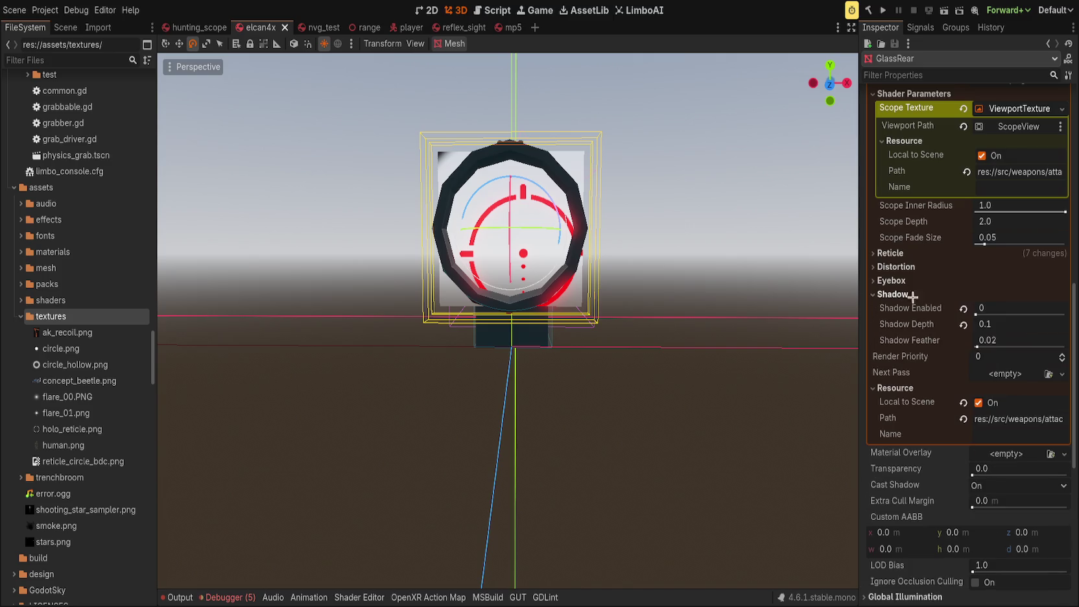
left_click(1019, 315)
scroll(649, 279, "down", 3)
mouse_move(648, 279)
left_mouse_down()
mouse_move(696, 284)
mouse_move(648, 280)
mouse_move(675, 283)
mouse_move(551, 308)
mouse_move(669, 296)
mouse_move(694, 337)
left_mouse_up()
scroll(664, 290, "up", 4)
scroll(694, 338, "down", 5)
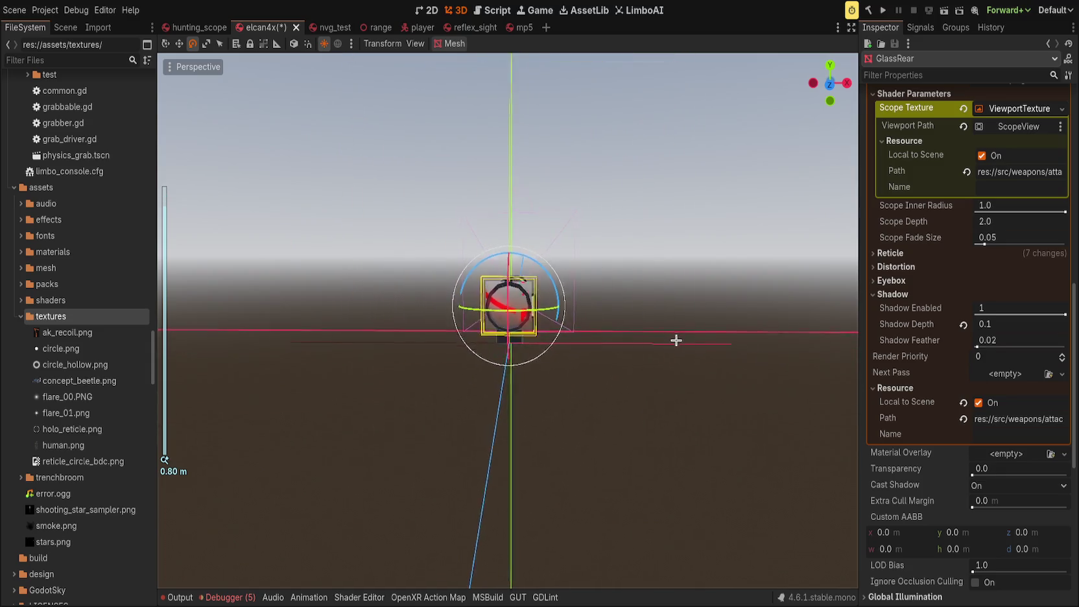
scroll(909, 355, "up", 3)
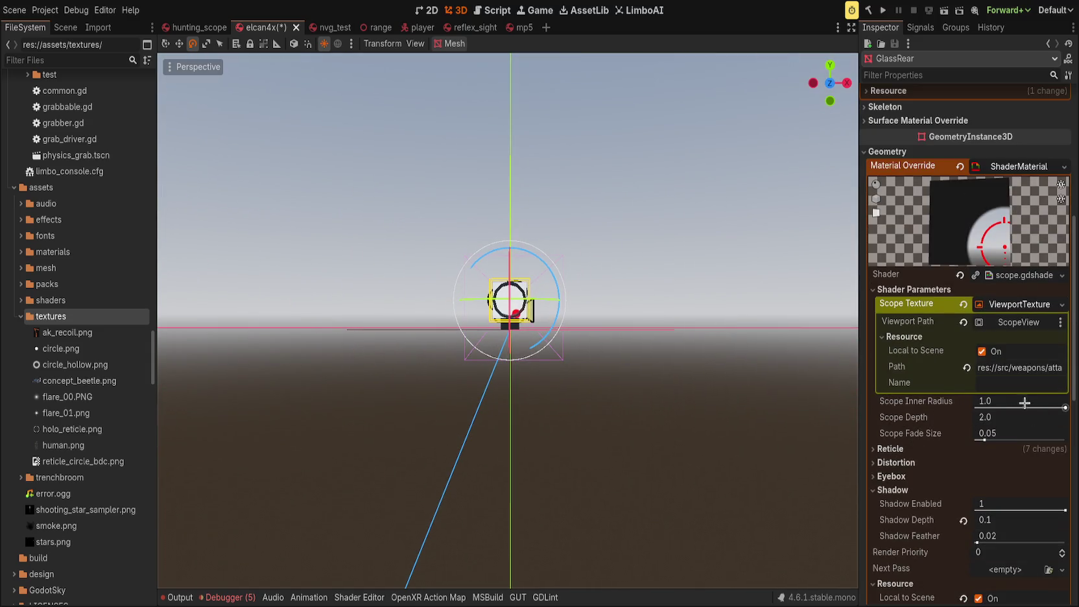
Step: Set GlassRear's Scope Depth to 6.0
left_click(994, 414)
type("6")
key("Return")
scroll(631, 309, "up", 5)
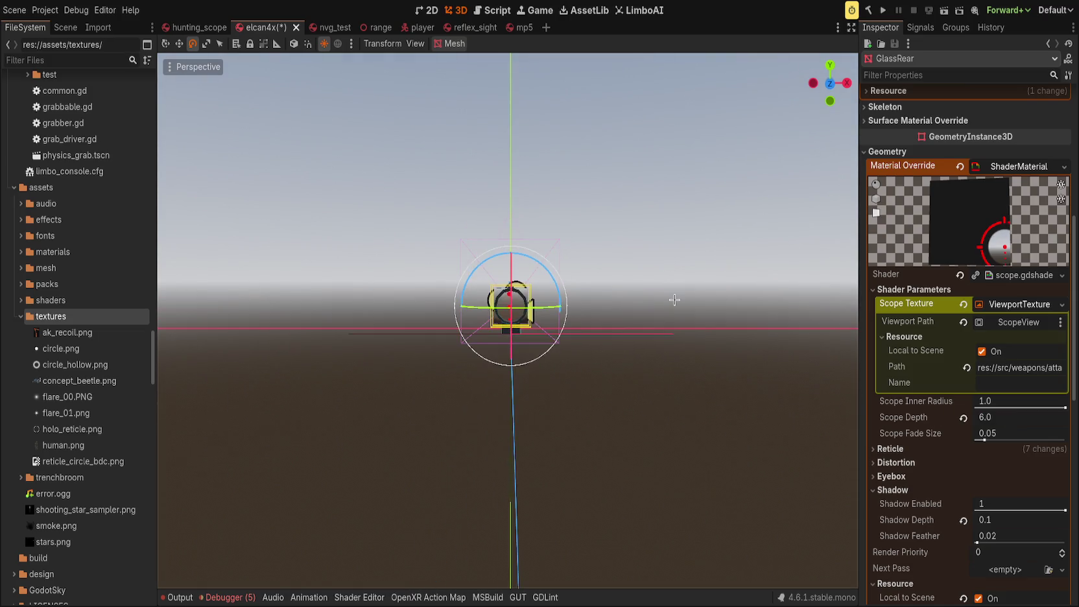
scroll(629, 318, "up", 3)
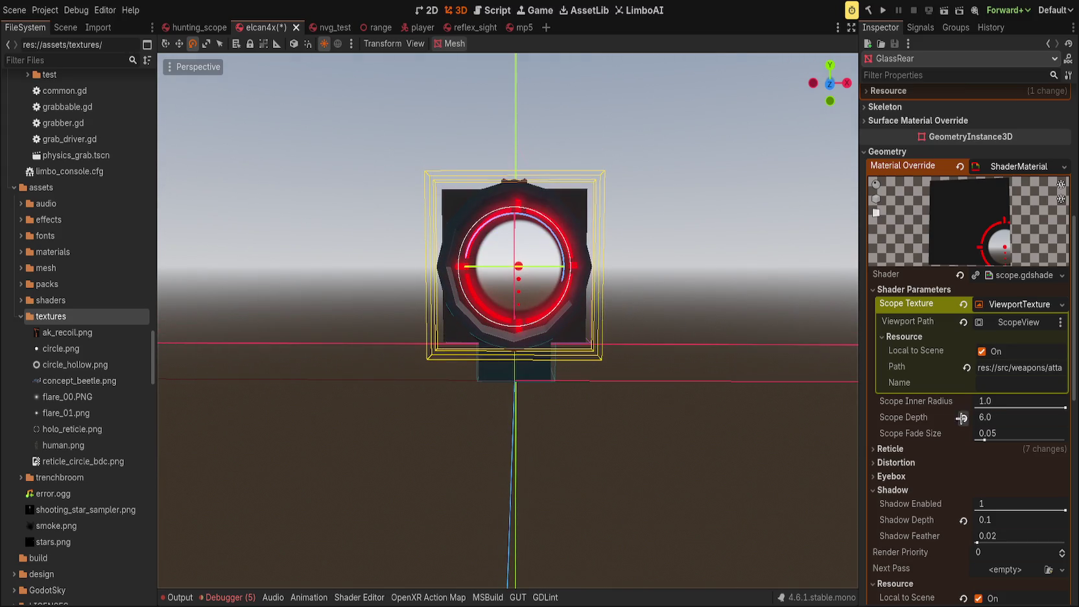
scroll(707, 319, "down", 6)
scroll(700, 320, "up", 3)
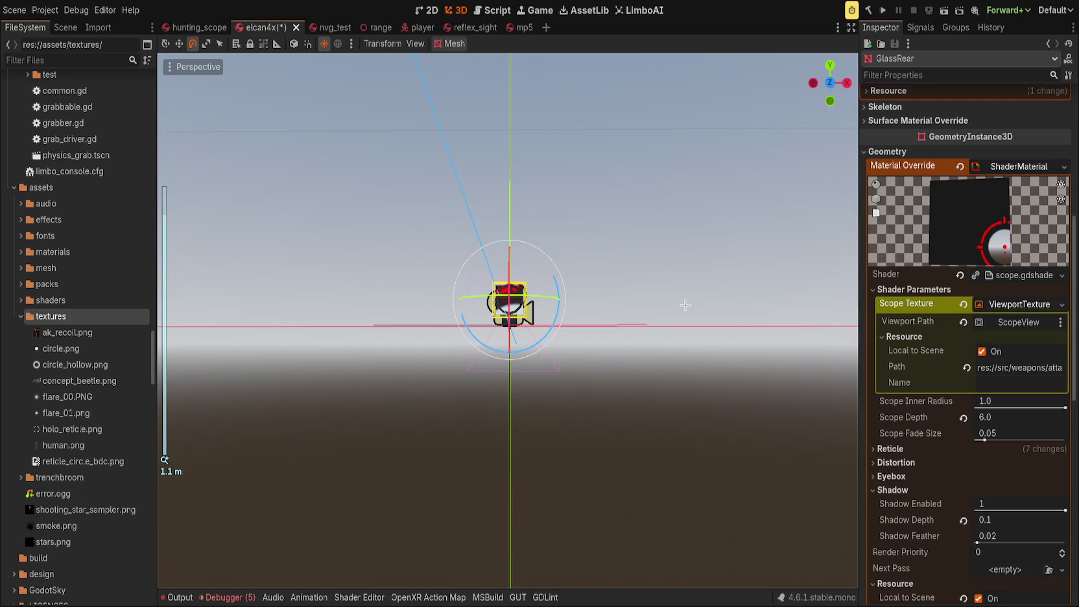
Step: Try a Scope Fade Size of 0, then undo it back to 0.05
scroll(687, 328, "up", 2)
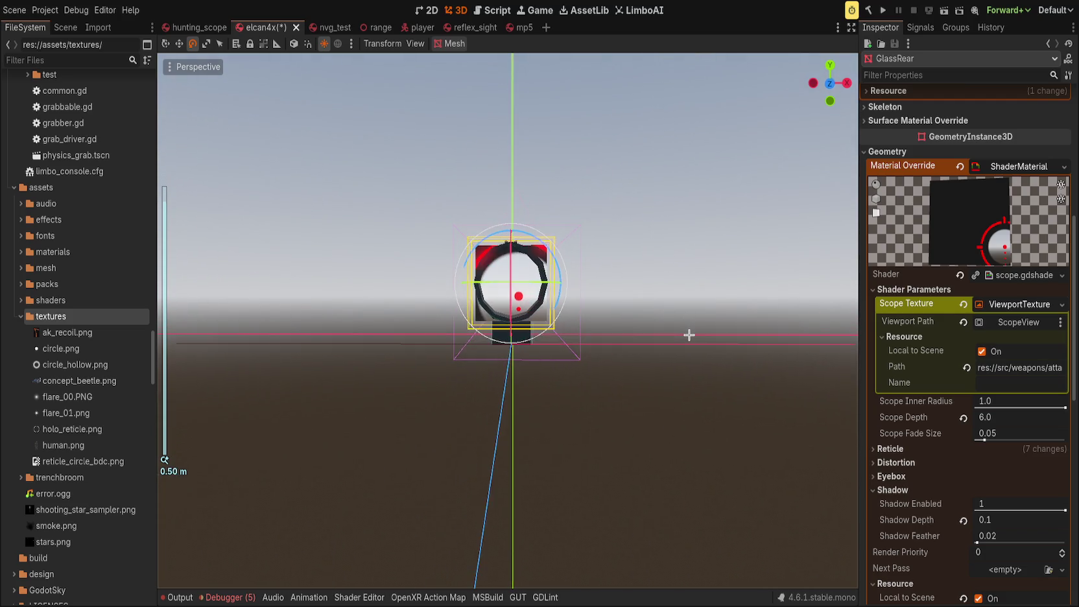
scroll(690, 338, "up", 1)
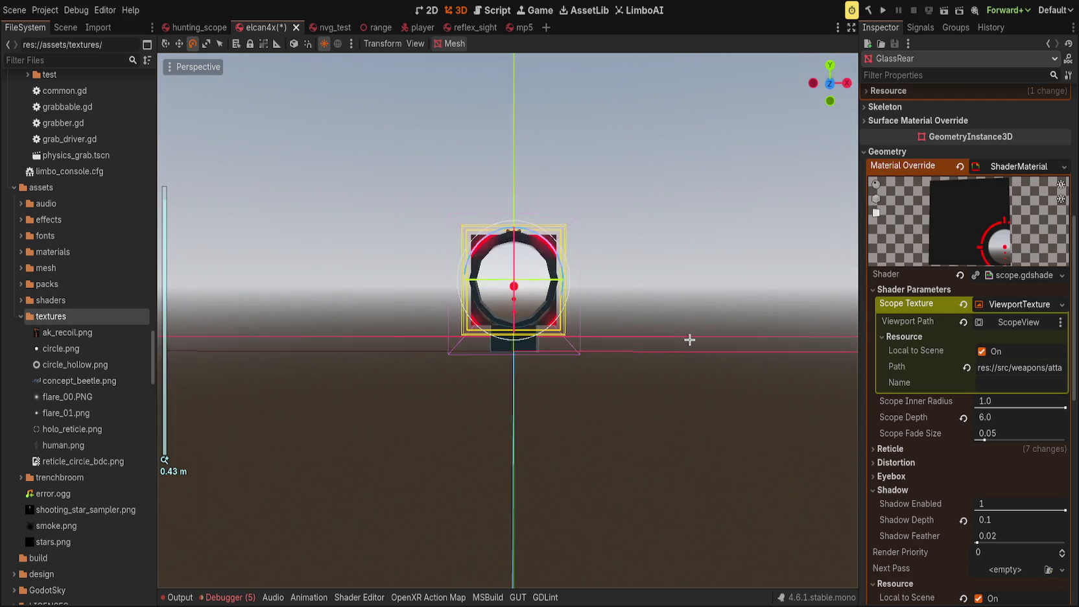
left_click_drag(985, 440, 976, 440)
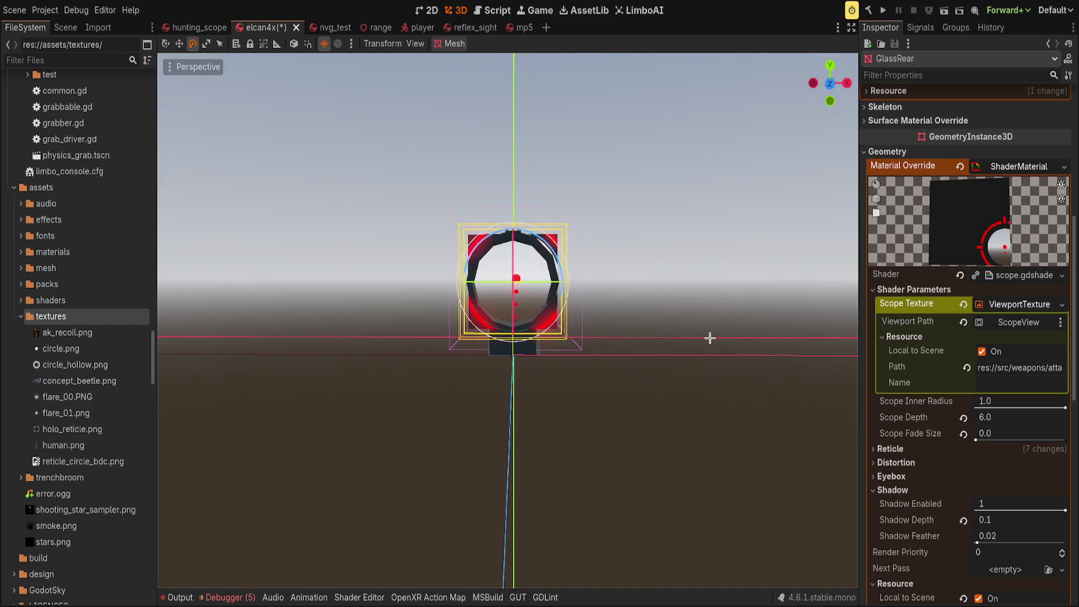
scroll(710, 337, "up", 2)
key("ctrl+z")
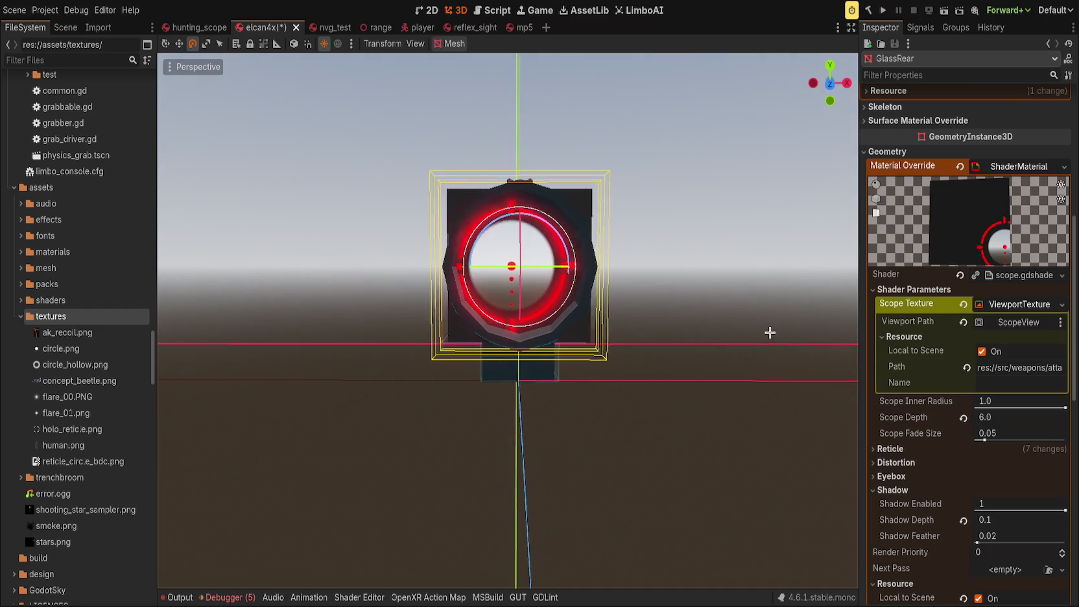
Step: Expand the Reticle parameter group and reopen the scope shader's code
scroll(905, 435, "down", 2)
left_click(891, 383)
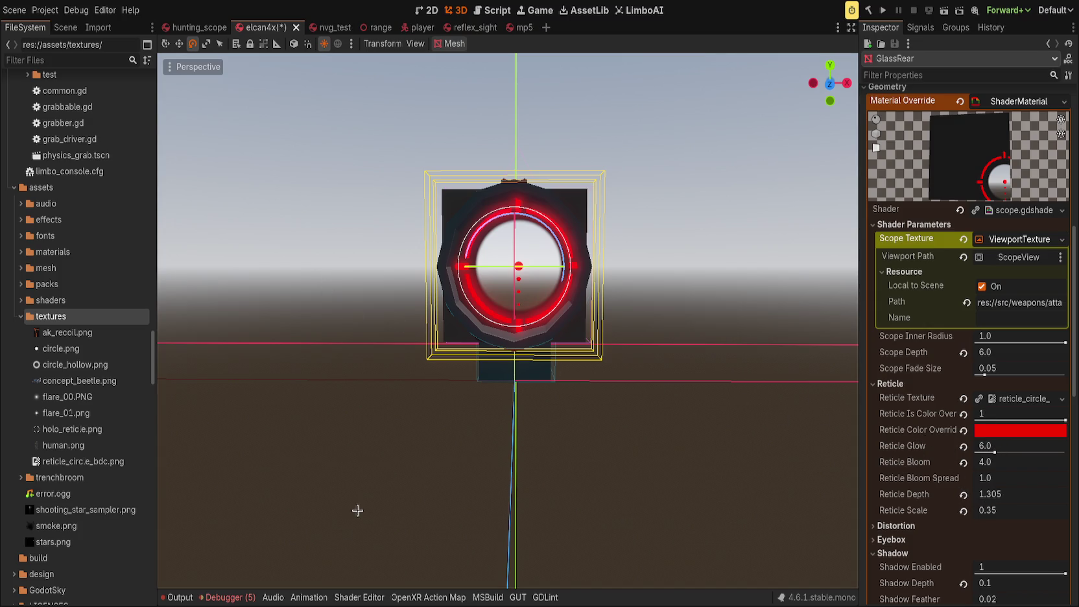
left_click(359, 597)
scroll(831, 518, "up", 1)
Step: Move the reticle_depth and reticle_scale uniforms up so they follow the reticle texture
left_click_drag(831, 518, 831, 279)
scroll(448, 457, "down", 7)
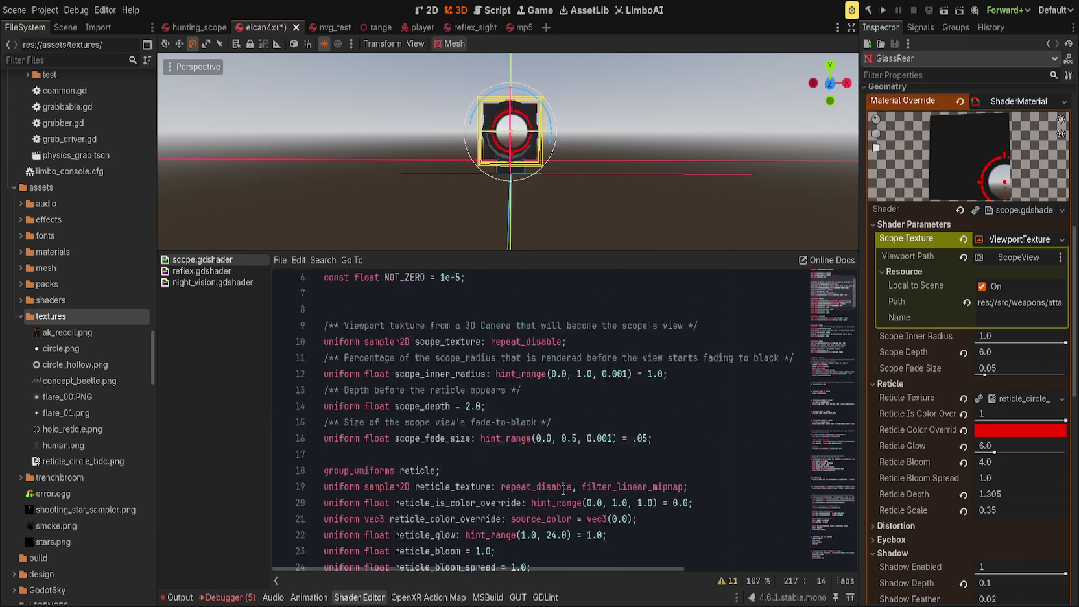
scroll(448, 457, "up", 1)
left_click_drag(500, 442, 460, 426)
key("alt+Up")
key("alt+Up")
key("alt+Up")
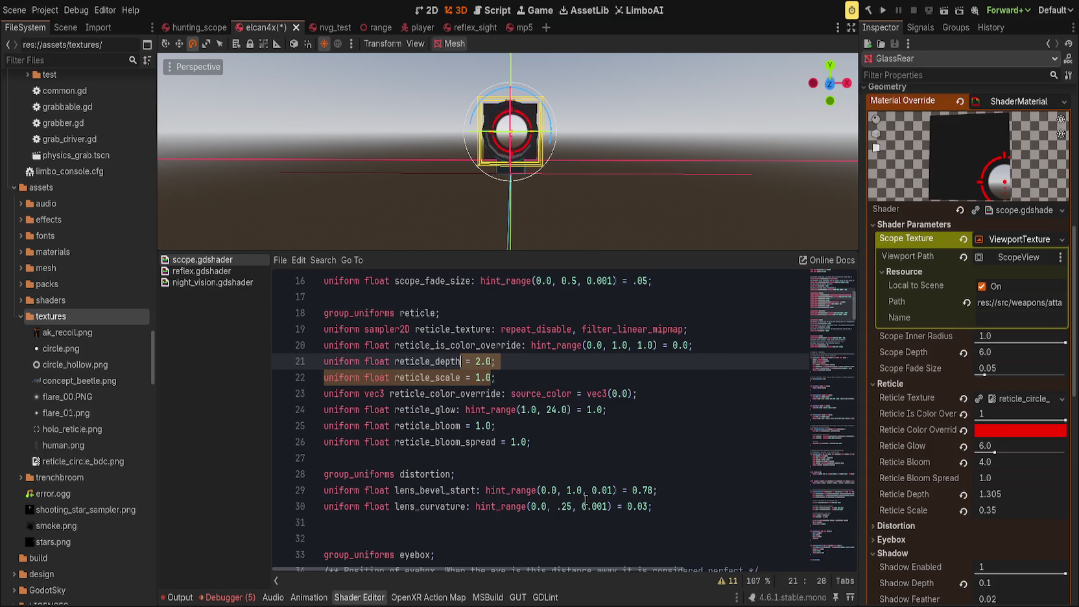
key("alt+Up")
key("Down")
key("alt+Up")
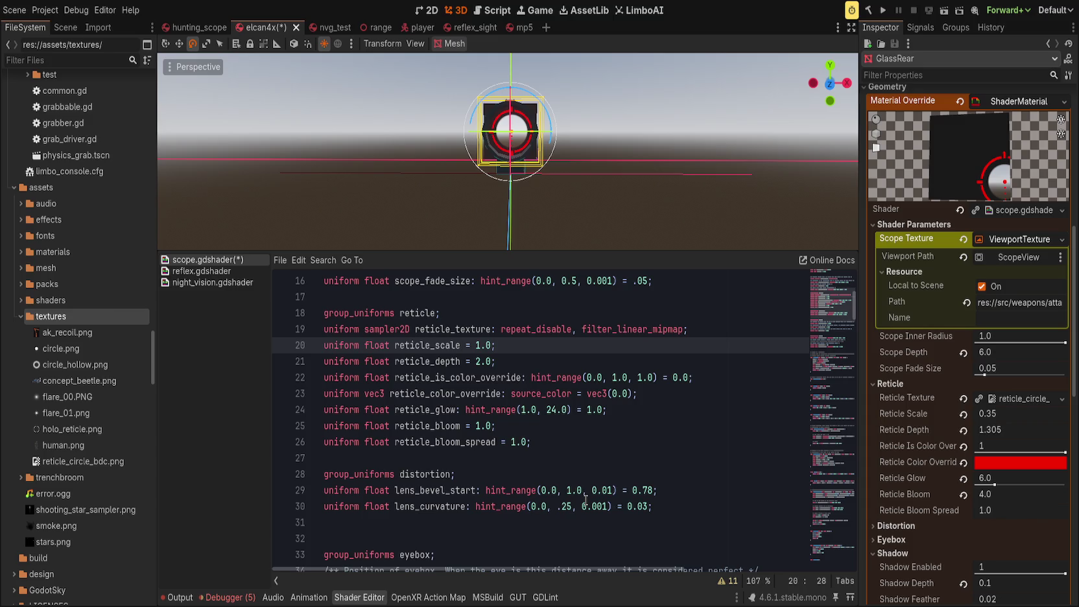
key("alt+Down")
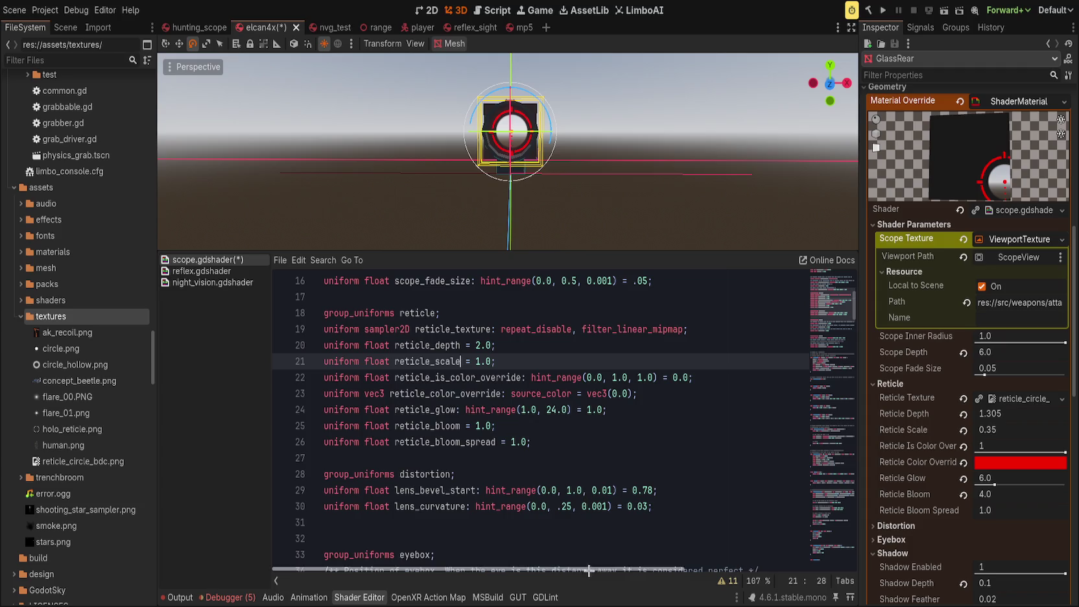
Step: Delete the reticle bloom uniforms, add blank lines around the reticle group, save, and close the panel
left_click(562, 430)
key("ctrl+shift+k")
key("ctrl+shift+k")
key("ctrl+s")
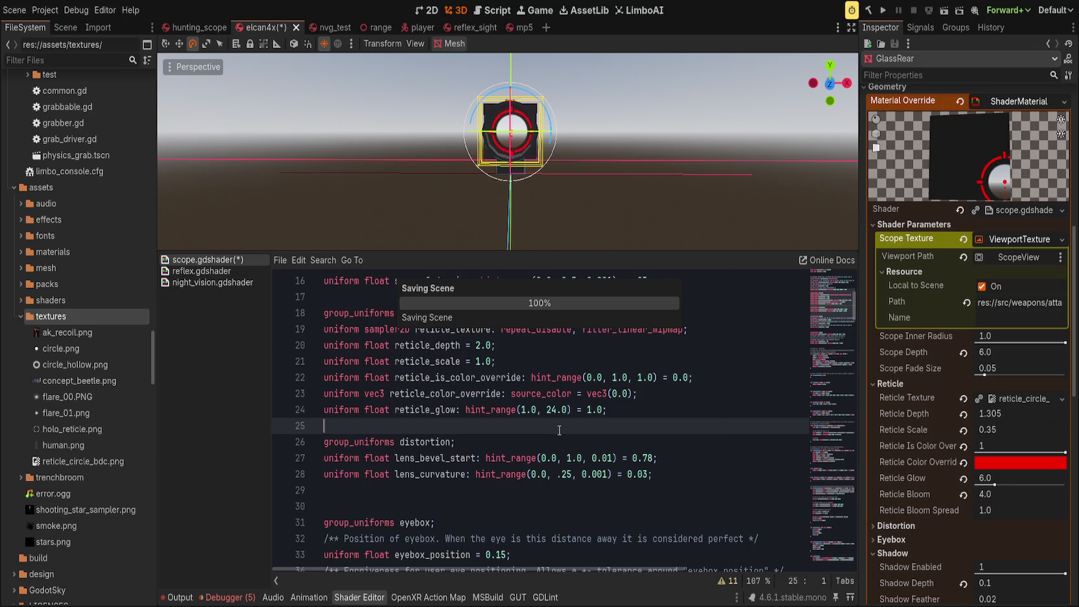
key("Return")
key("ctrl+s")
key("ctrl+s")
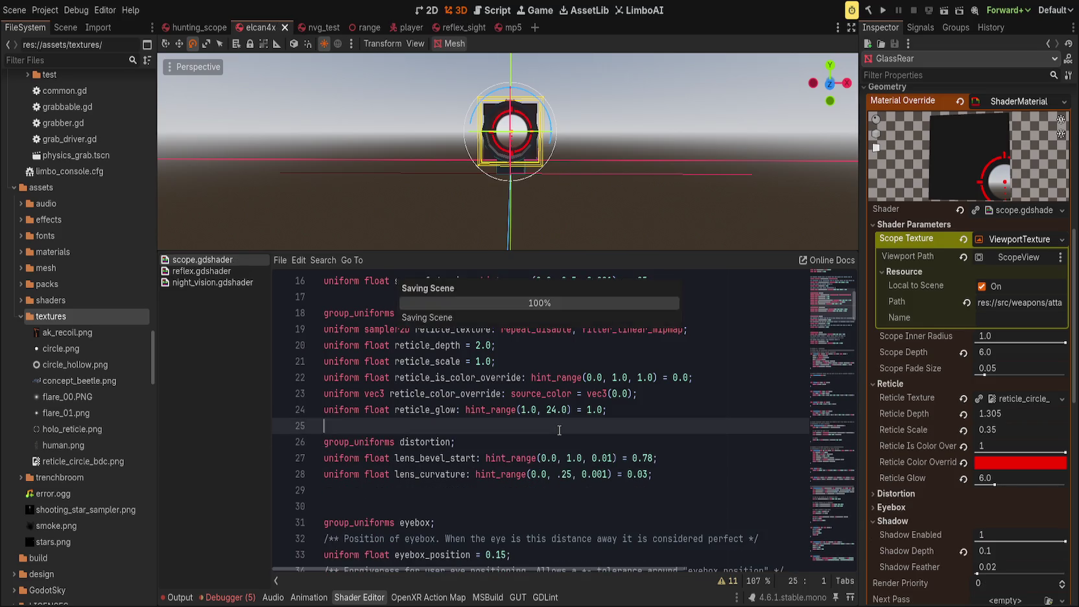
scroll(481, 428, "up", 2)
left_click(534, 391)
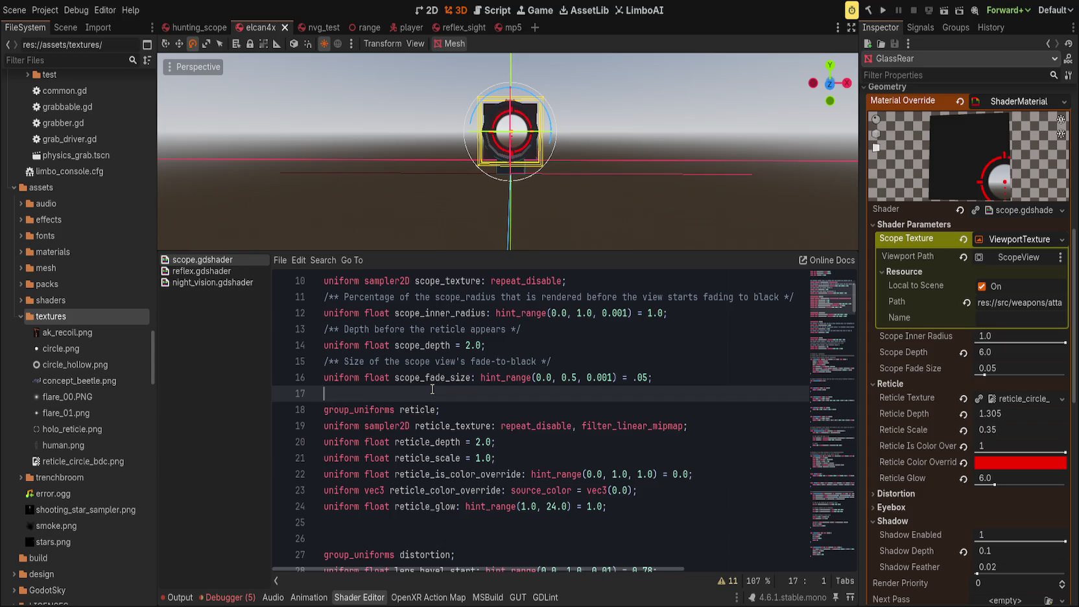
key("Return")
key("ctrl+s")
key("ctrl+j")
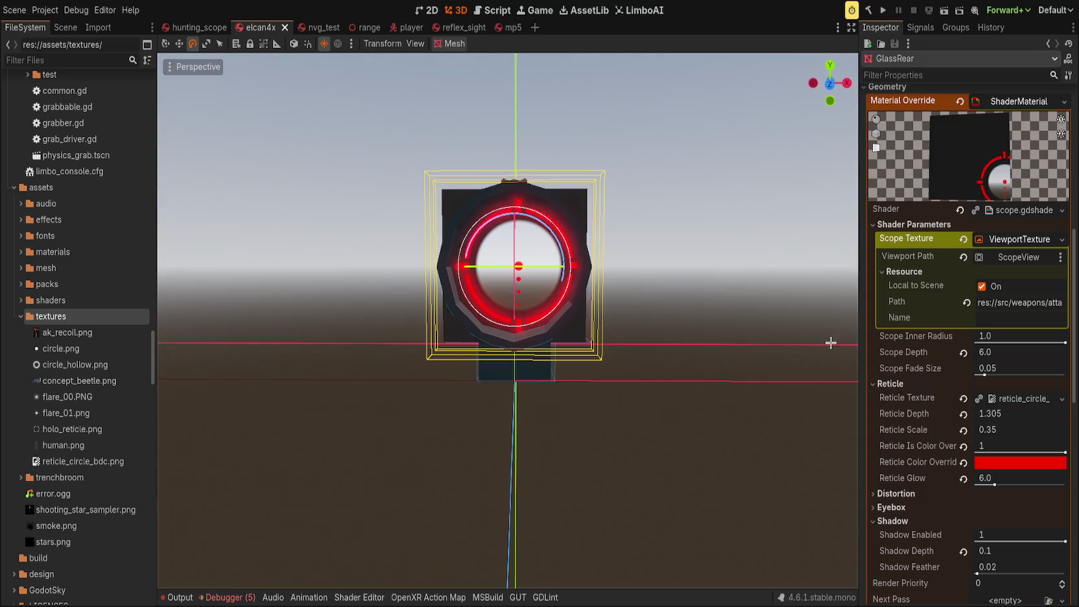
Step: Try Reticle Scale 0.06 and Reticle Depth 0.35, then revert both to defaults
mouse_move(998, 430)
left_mouse_down()
mouse_move(970, 430)
mouse_move(1001, 430)
left_mouse_up()
left_click_drag(711, 330, 728, 355)
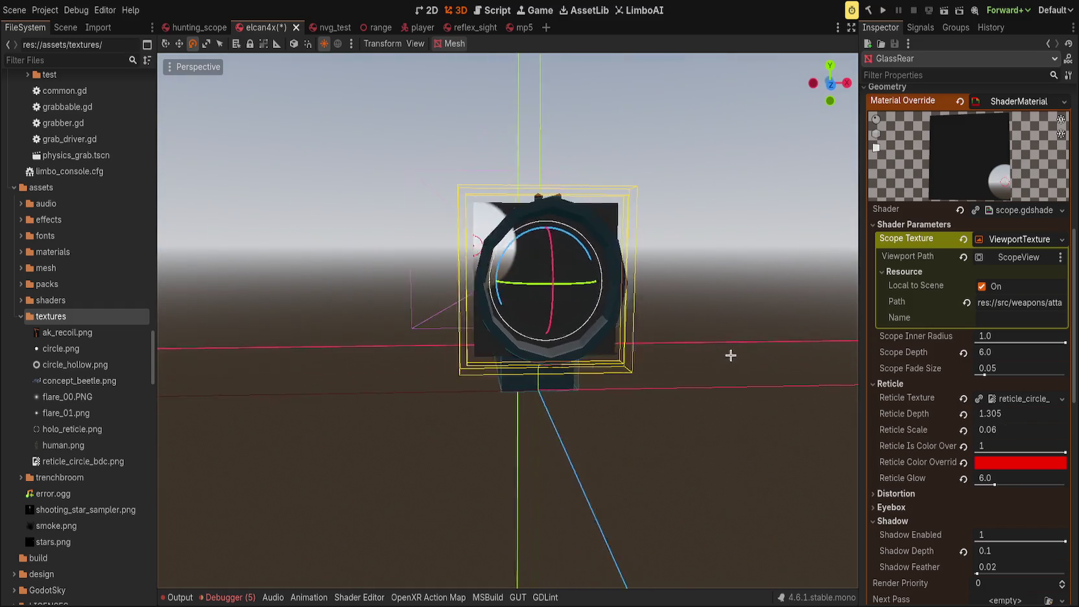
left_click_drag(1013, 415, 542, 309)
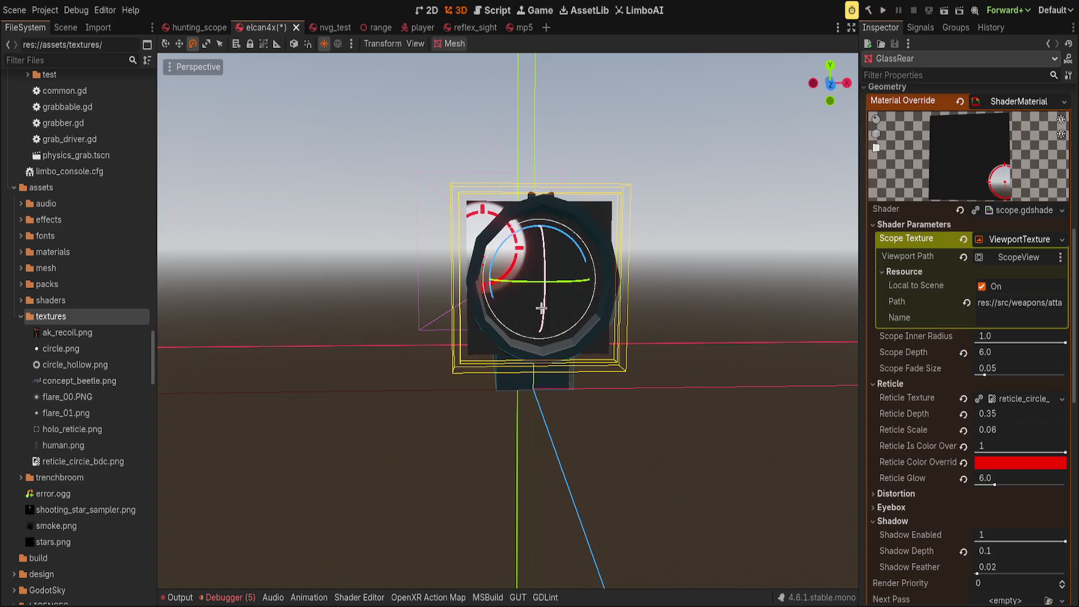
left_click(964, 414)
left_click(964, 430)
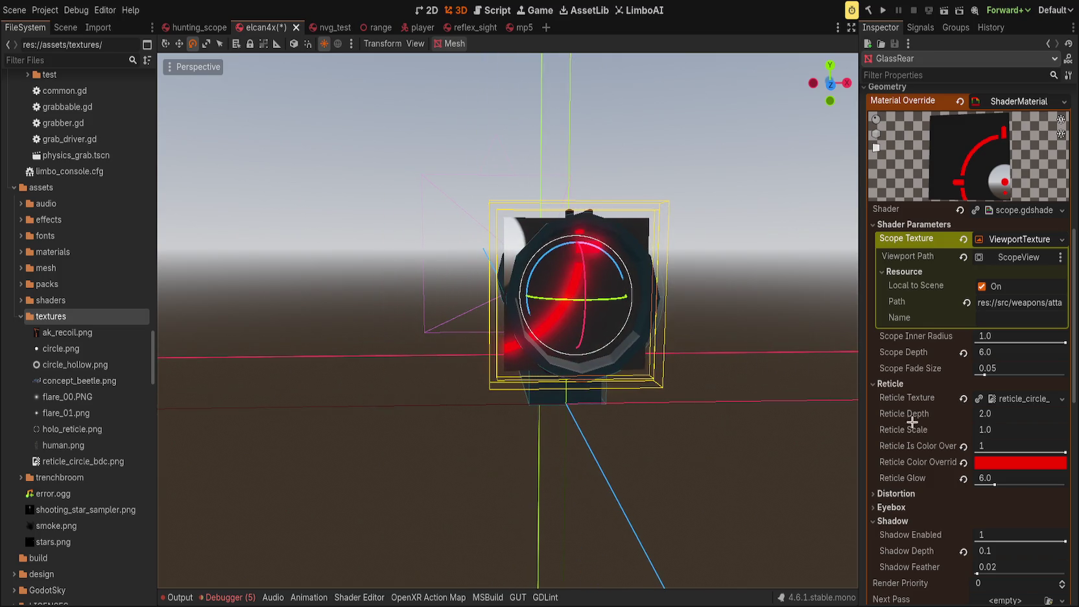
Step: Experiment further with reticle scale and depth, reset both, then raise Reticle Depth to 13.77
left_click_drag(1011, 428, 983, 429)
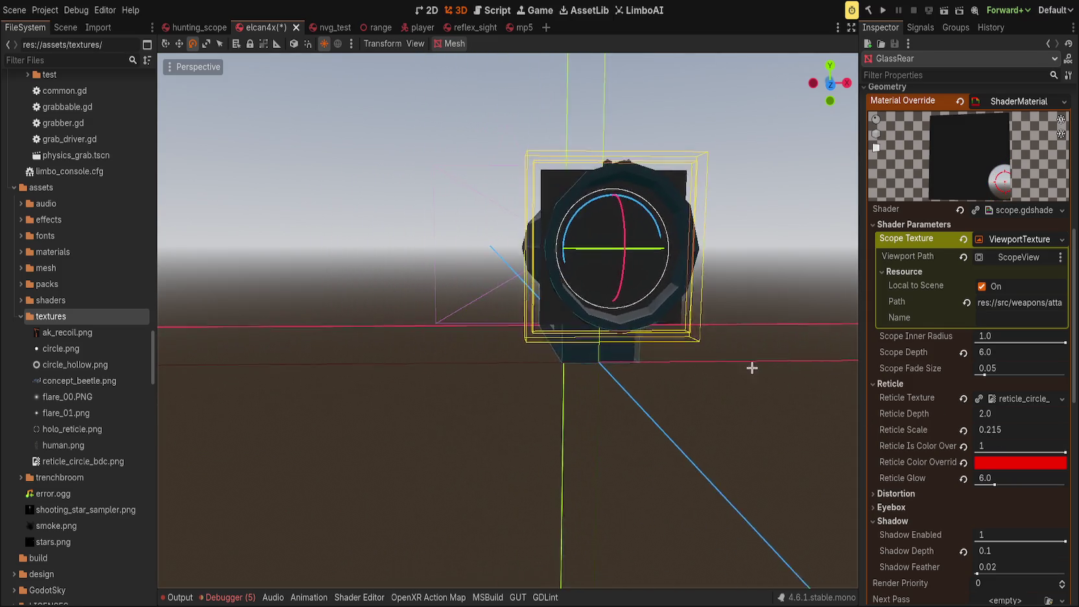
mouse_move(1006, 419)
left_mouse_down()
mouse_move(1022, 419)
mouse_move(973, 413)
left_mouse_up()
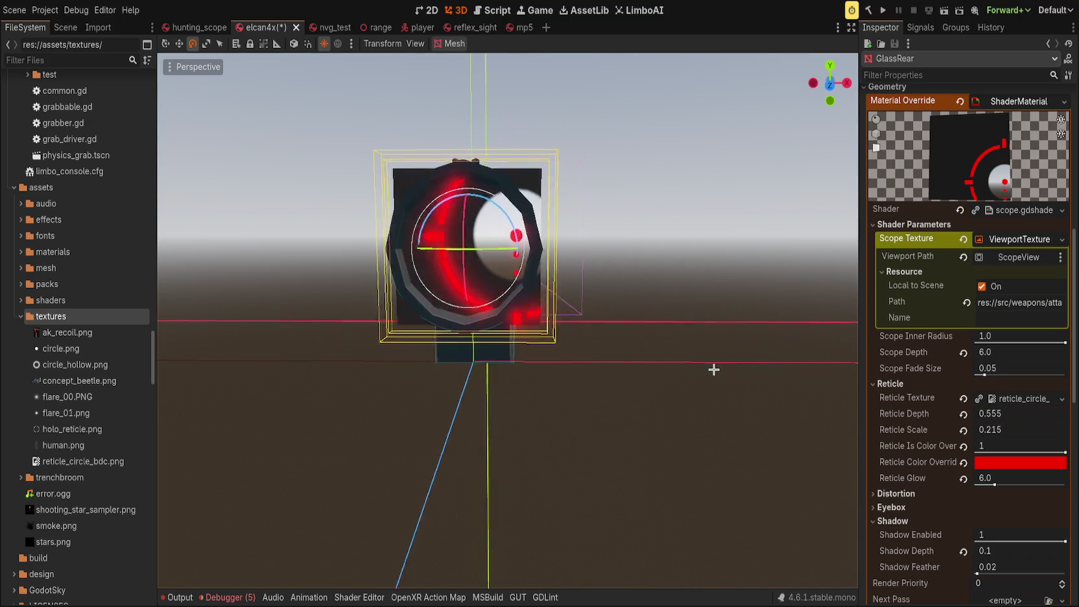
left_click_drag(1013, 428, 986, 428)
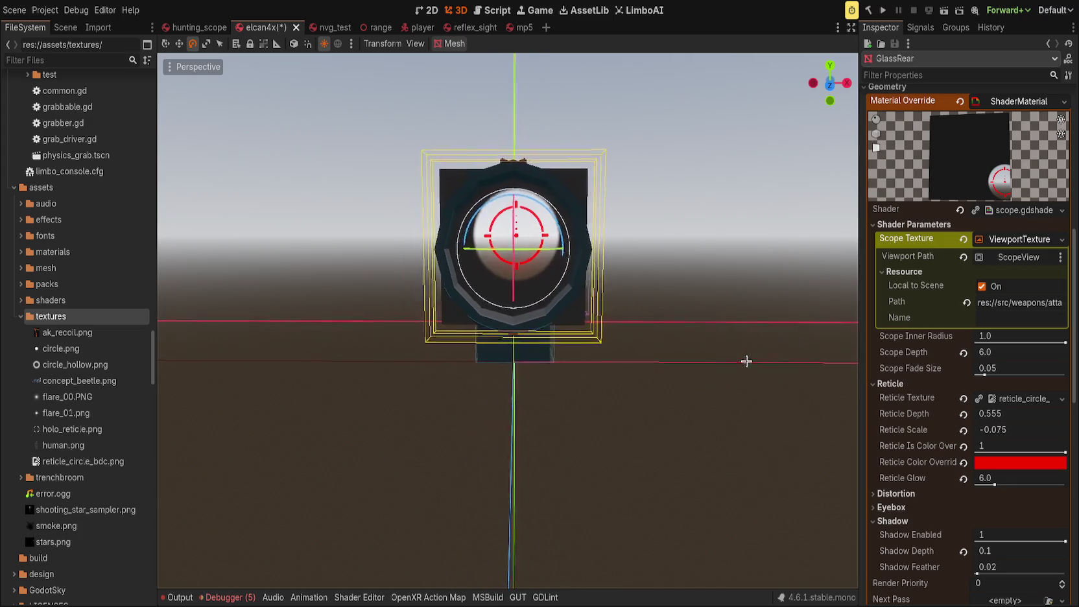
mouse_move(986, 429)
left_mouse_down()
mouse_move(1015, 430)
mouse_move(1005, 429)
left_mouse_up()
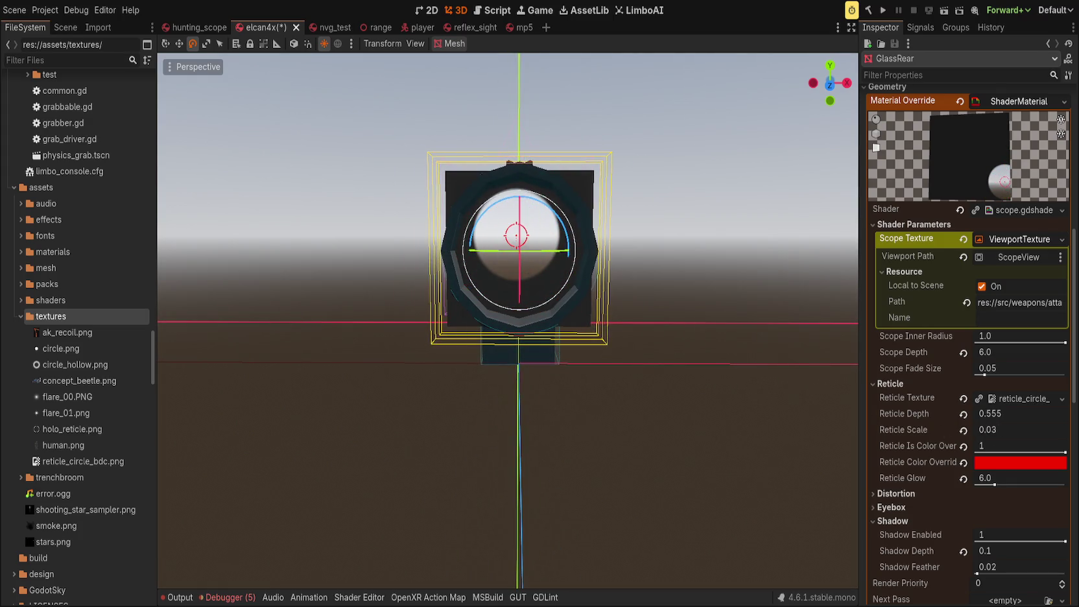
left_click(964, 414)
left_click(965, 429)
left_click_drag(1042, 421, 1062, 420)
scroll(397, 289, "down", 5)
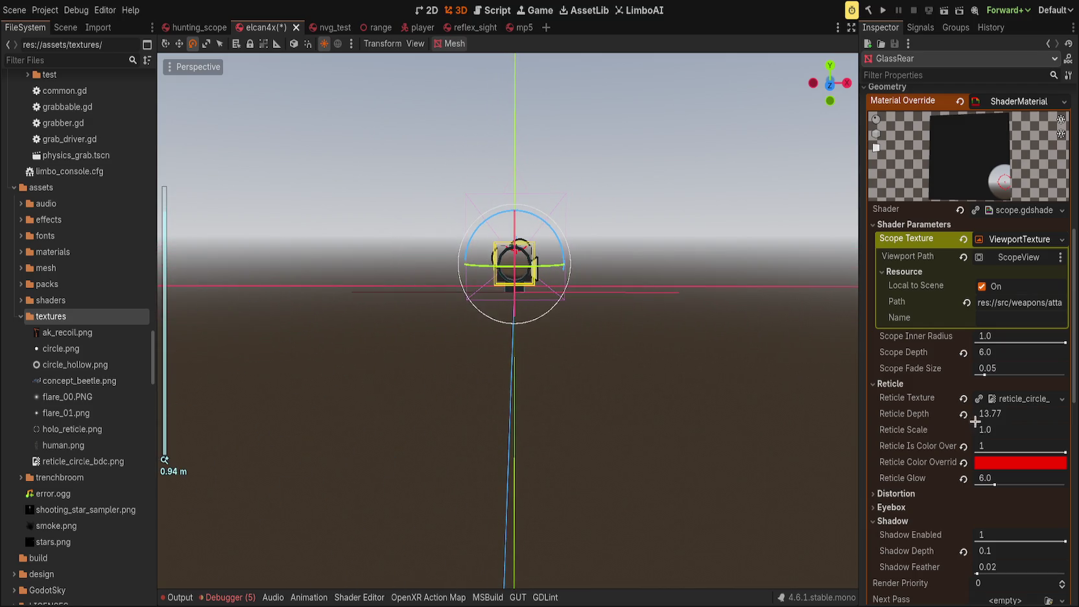
Step: Set Reticle Depth to 20, raise it to about 39, and save the scene
left_click(1000, 418)
type("20")
key("Return")
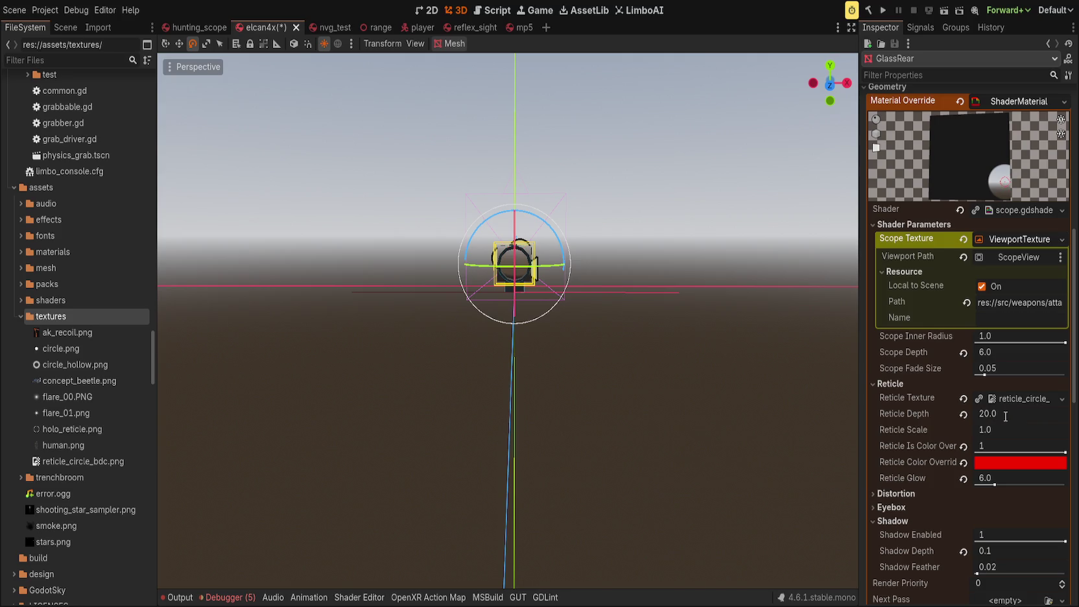
scroll(663, 324, "up", 4)
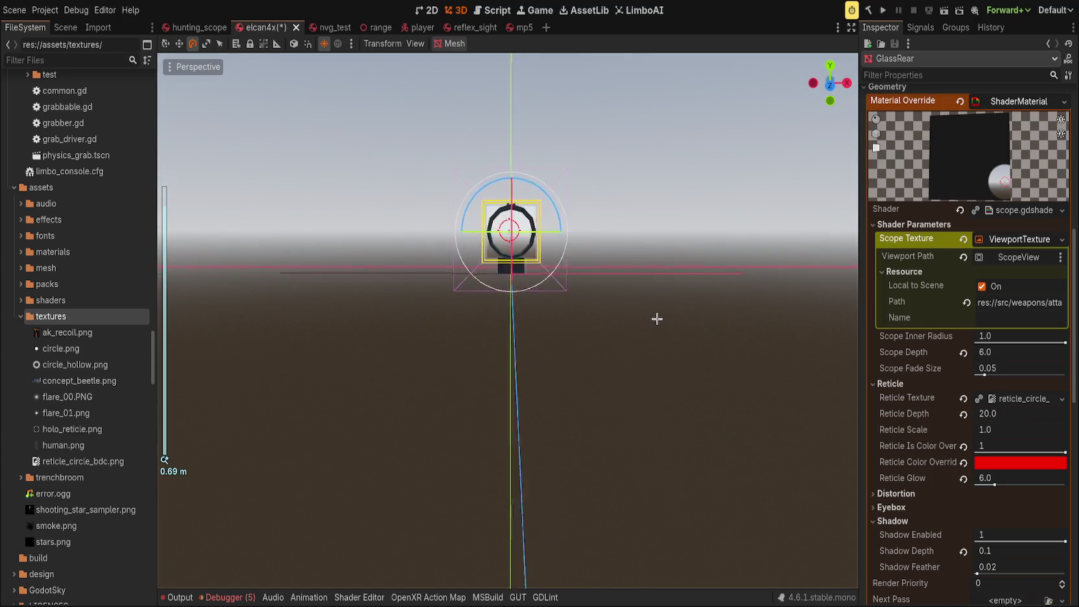
scroll(610, 308, "down", 5)
left_click_drag(611, 308, 605, 302)
left_click_drag(993, 414, 1012, 413)
left_click_drag(461, 256, 470, 265)
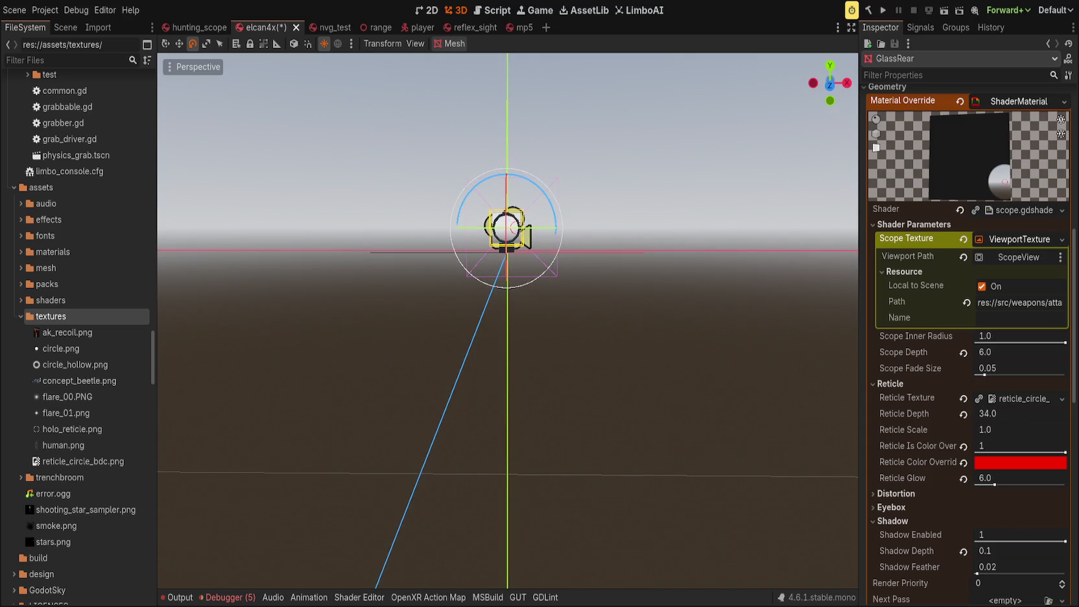
left_click_drag(1010, 414, 1018, 420)
left_click(1018, 417)
key("BackSpace")
key("BackSpace")
key("ctrl+s")
Step: Settle Reticle Depth at 30.0 and run the project to test it
left_click_drag(685, 285, 658, 283)
scroll(658, 283, "up", 6)
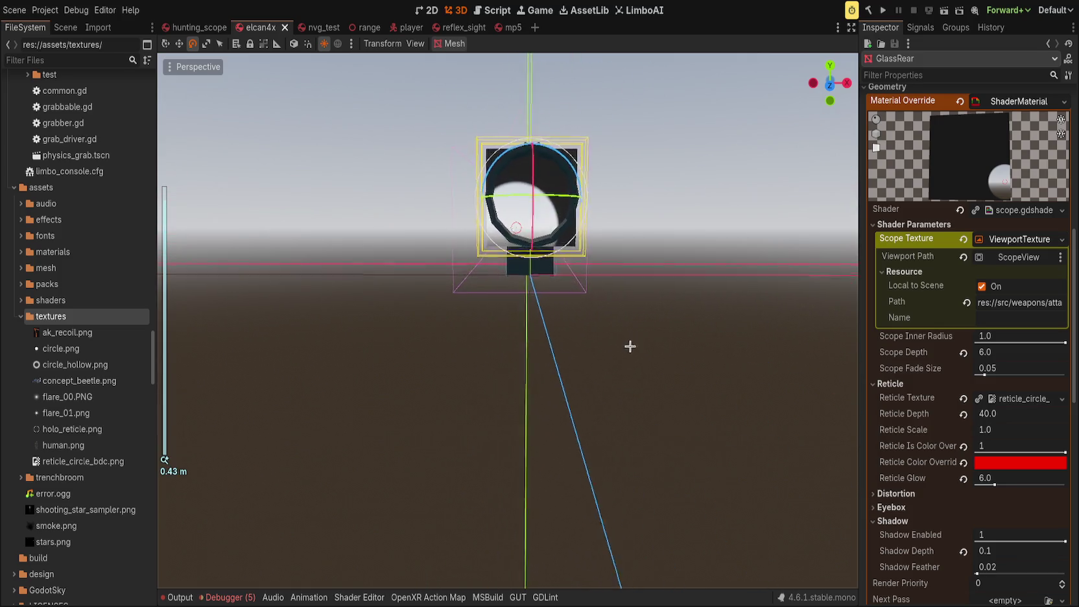
scroll(639, 354, "down", 5)
mouse_move(638, 355)
left_mouse_down()
mouse_move(617, 340)
mouse_move(643, 401)
mouse_move(626, 387)
left_mouse_up()
scroll(626, 387, "up", 2)
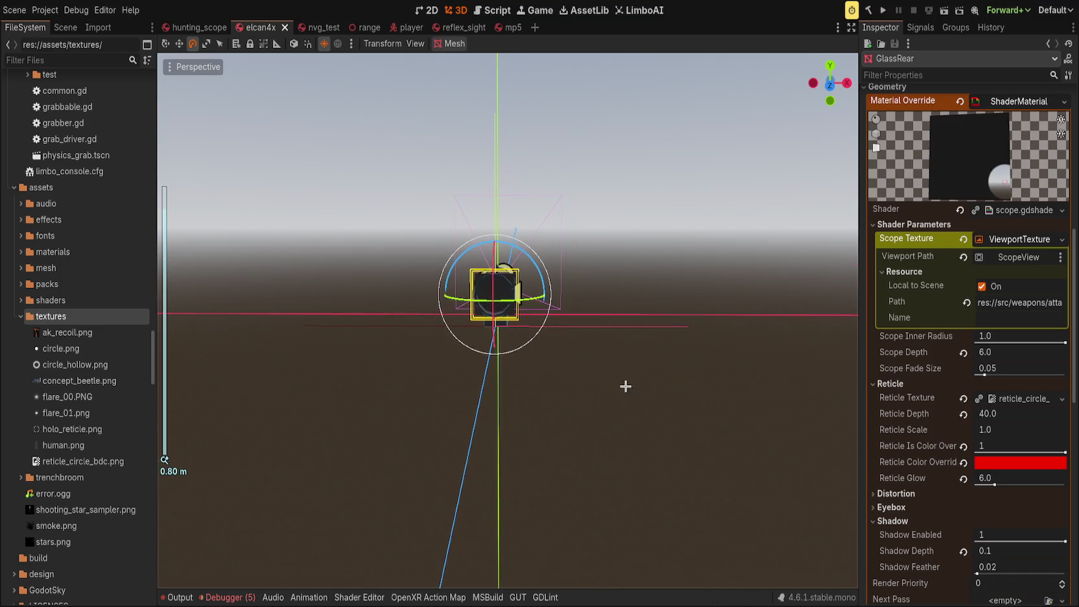
left_click(977, 415)
type("30")
key("Return")
left_click(884, 11)
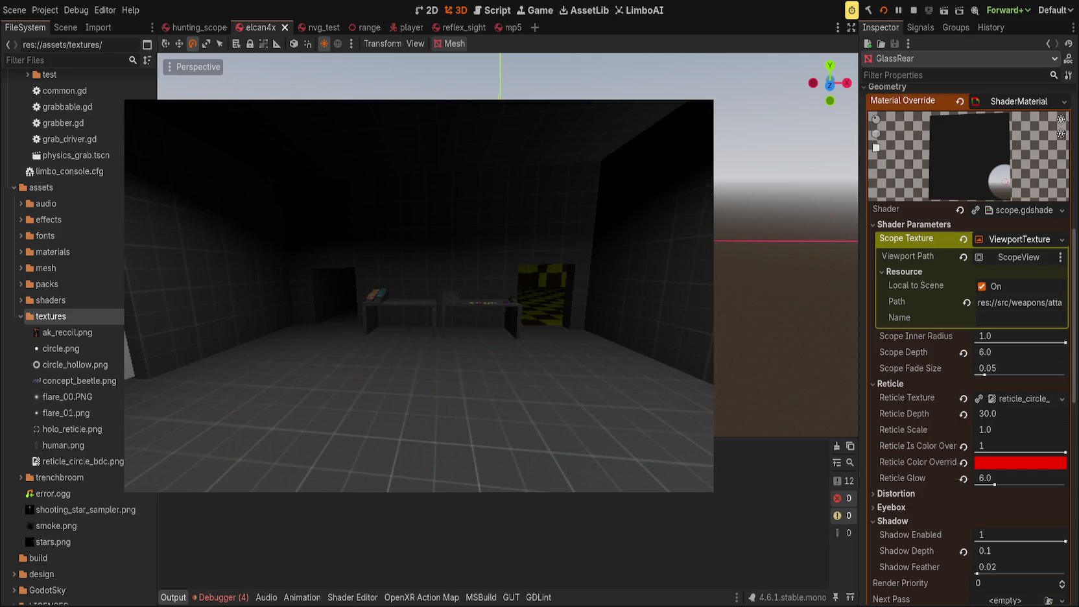
Step: Walk forward in the game from the table room into the shooting-range booths
key("w")
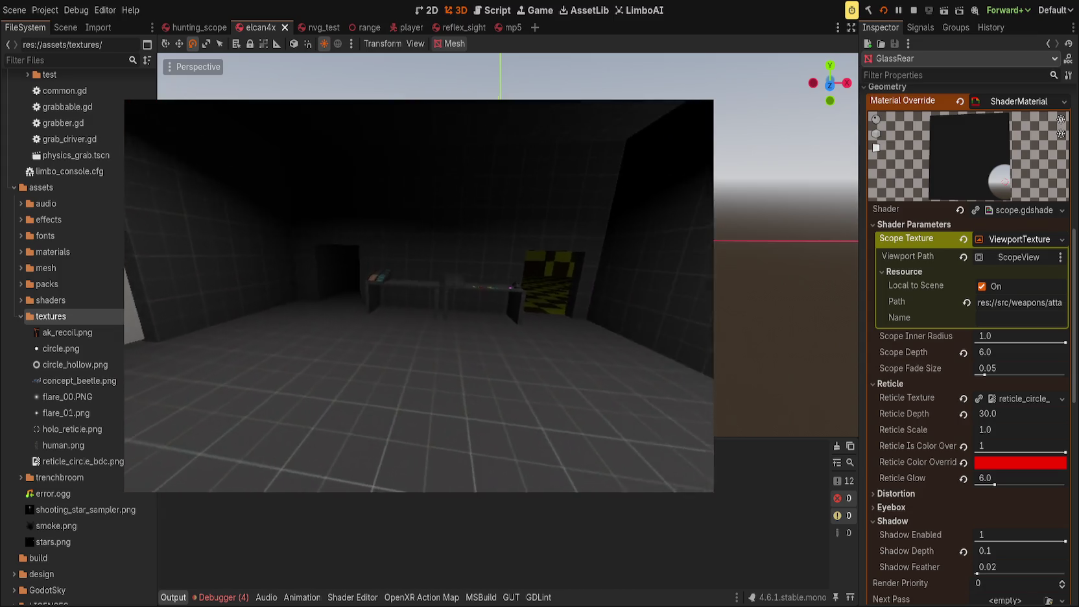
mouse_move(419, 295)
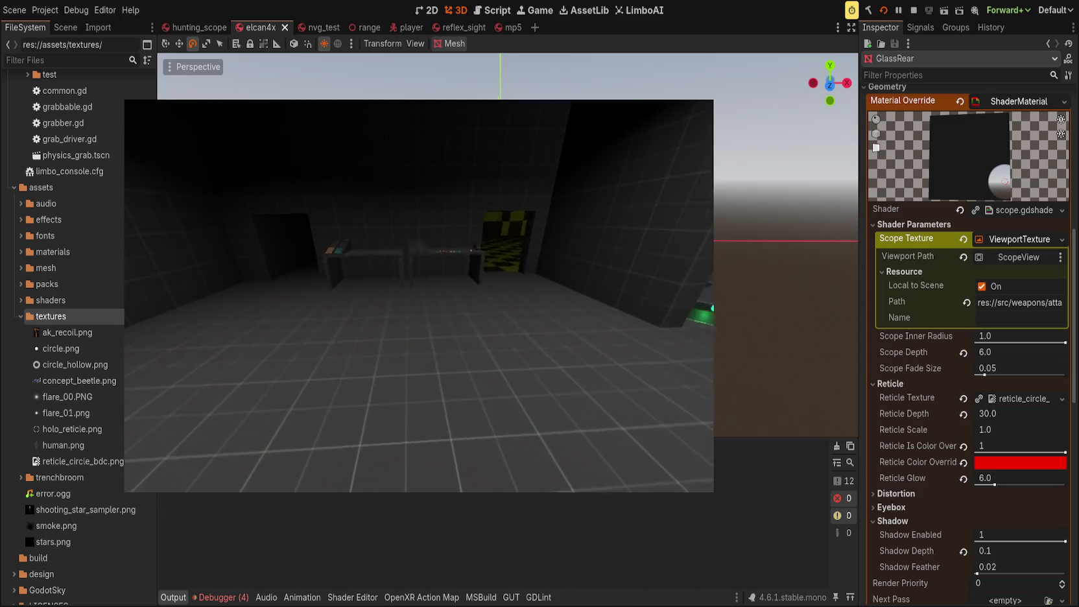
key("w")
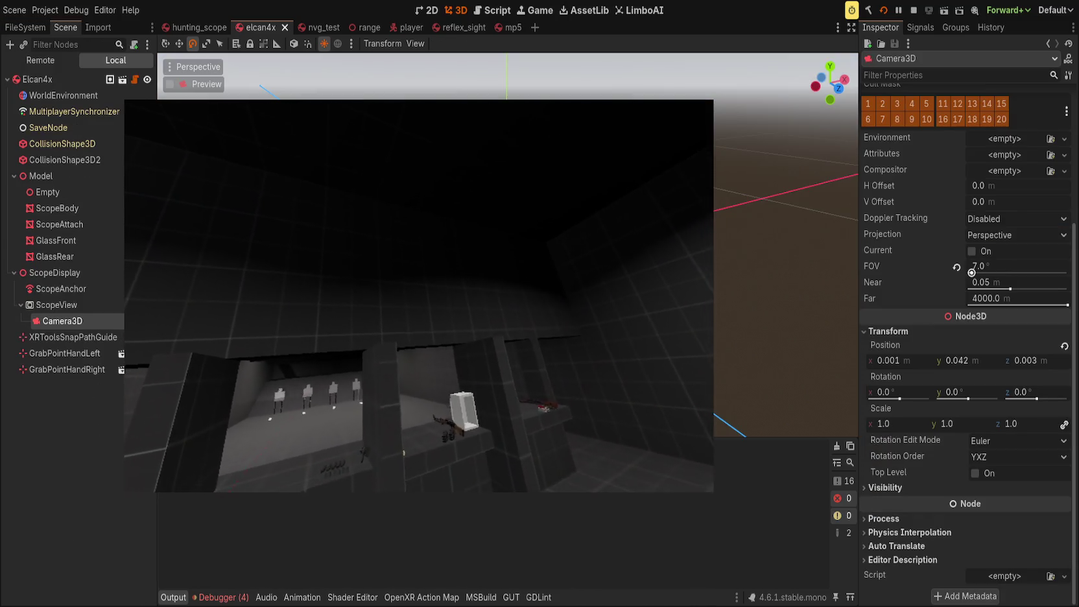
Step: Save the elcan4x scene and check the result in the running game
left_click(1012, 266)
scroll(1012, 266, "down", 20)
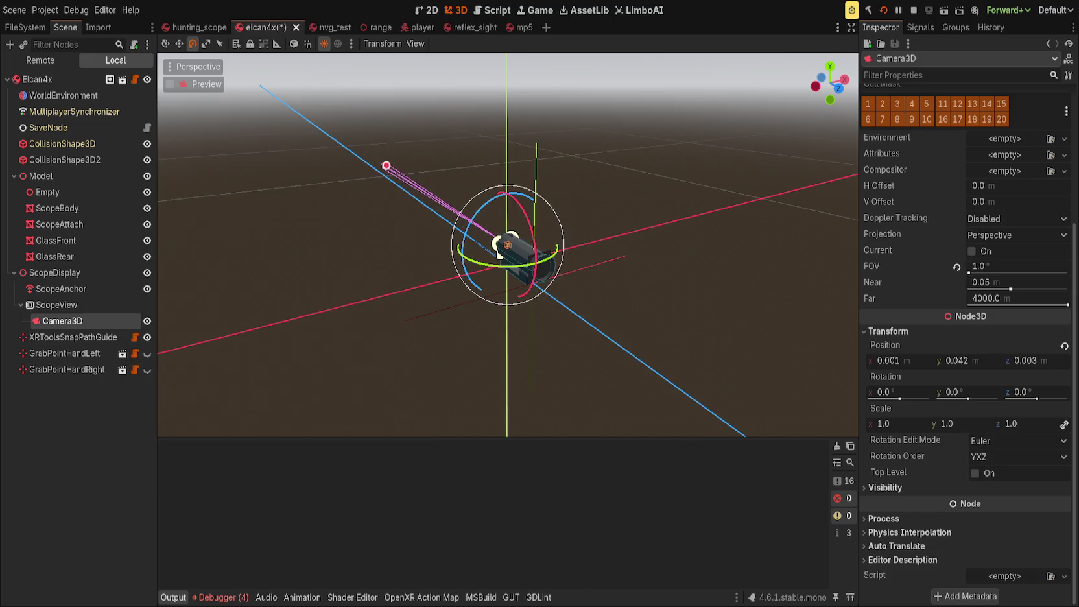
scroll(1012, 266, "down", 10)
key("ctrl+s")
key("alt+Tab")
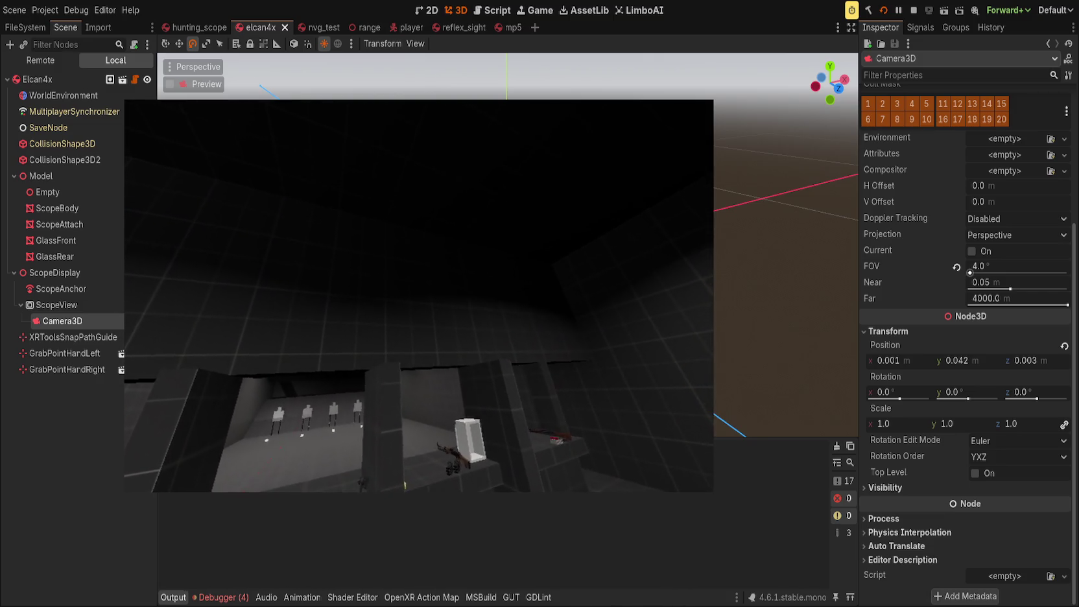
Step: Narrow the ScopeView camera FOV to about 3°, select GlassRear, and relaunch the game
left_click(1007, 266)
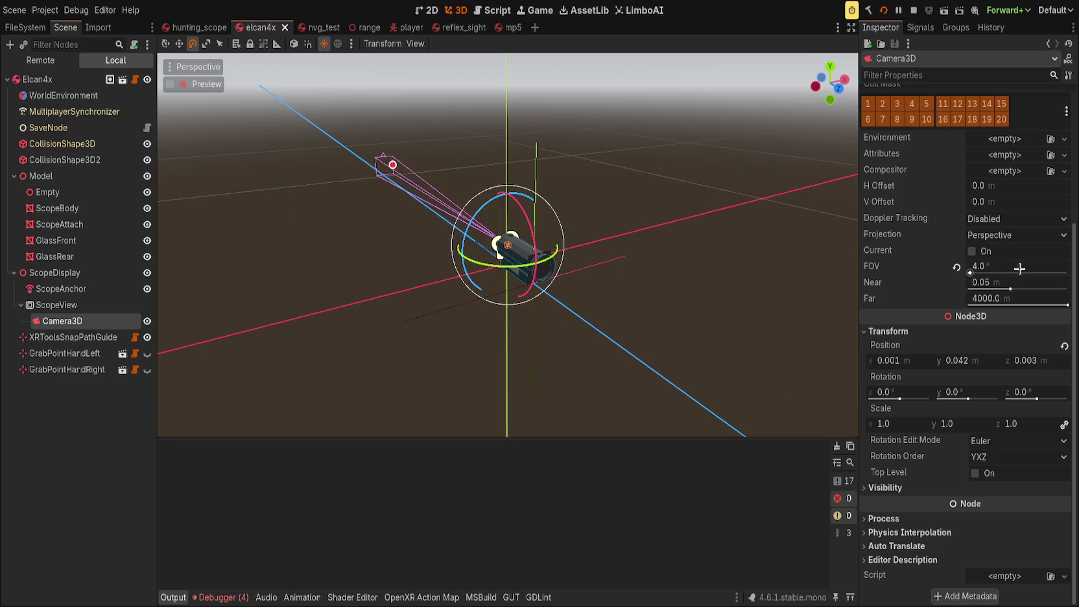
left_click_drag(1012, 262, 923, 249)
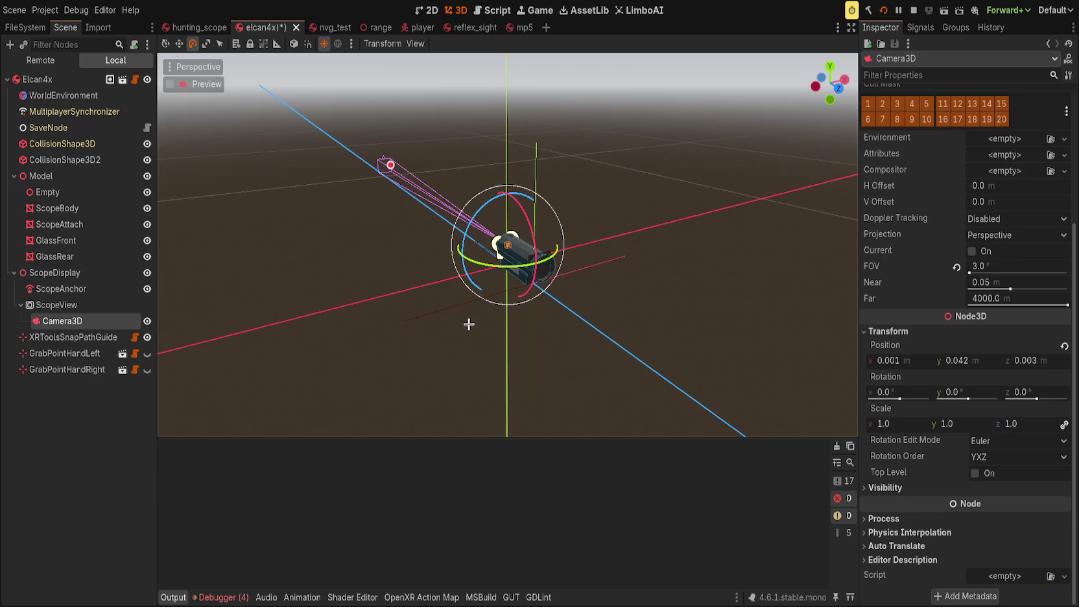
left_click(64, 257)
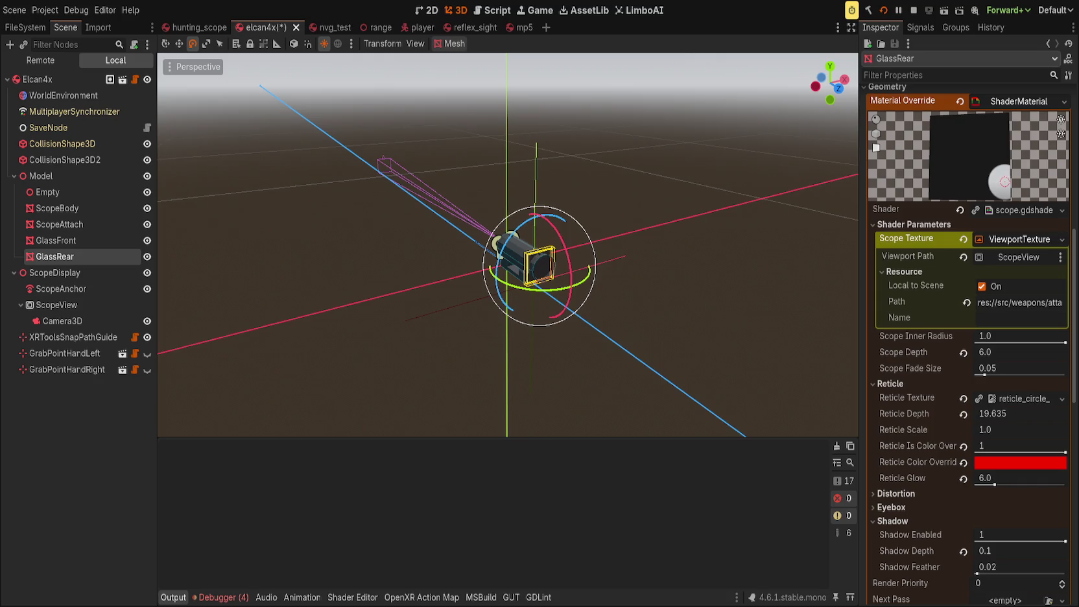
key("F5")
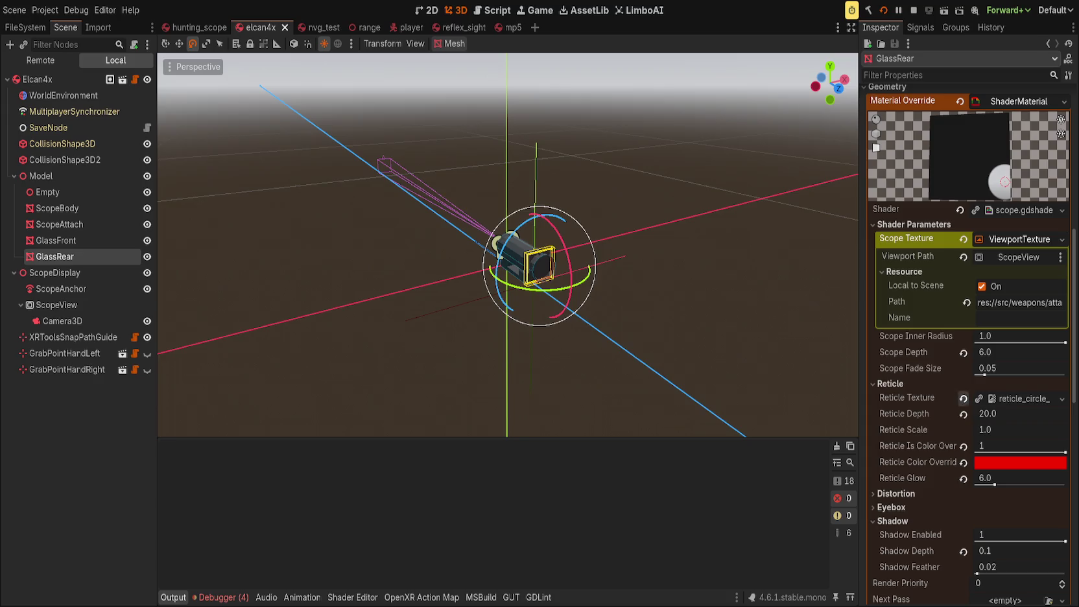